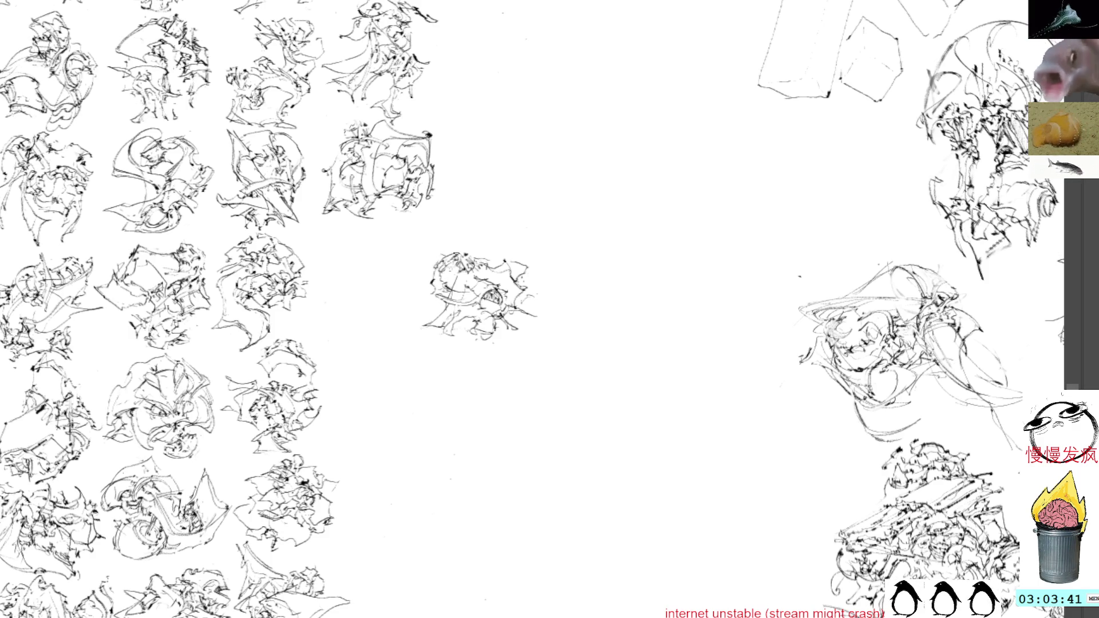
Transform the small sketch up-left into the gap at the end of the grid's third row.
key(ctrl+t)
drag(494, 286, 386, 263)
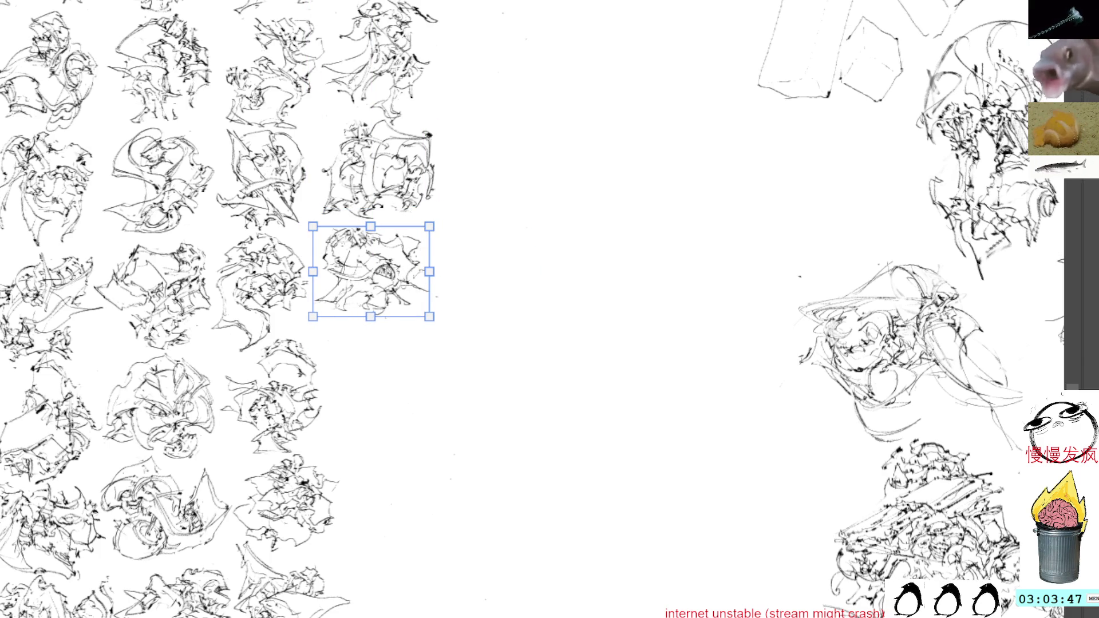
key(Return)
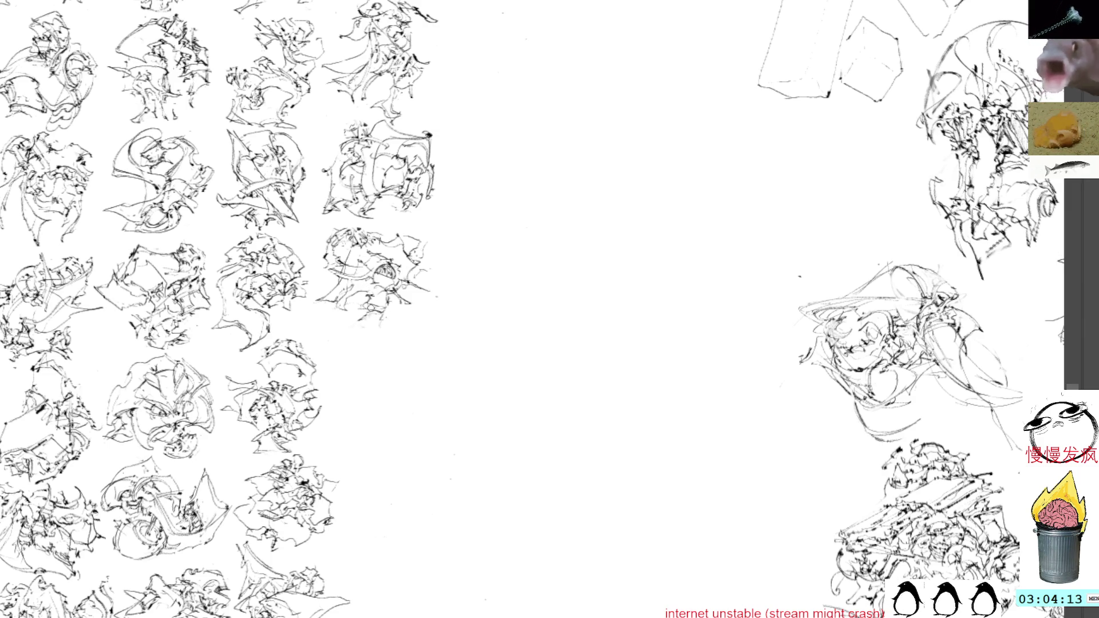
Add strokes to the moved sketch's bottom-right corner.
mouse_move(369, 317)
mouse_down()
mouse_move(391, 333)
mouse_move(386, 310)
mouse_move(416, 297)
mouse_up()
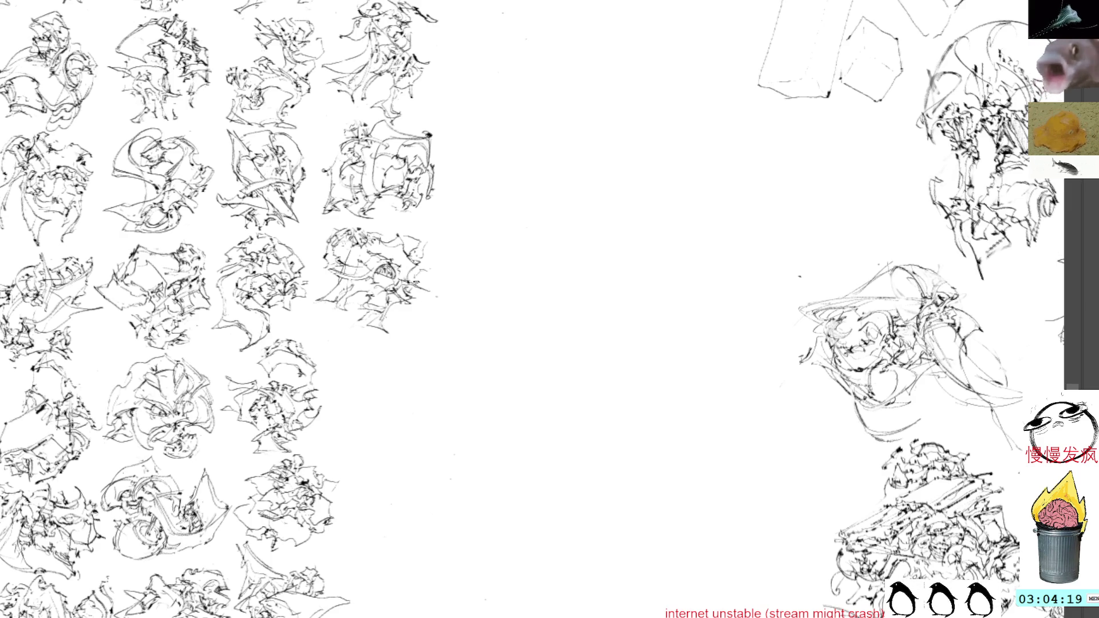
mouse_move(432, 322)
mouse_down()
mouse_move(422, 265)
mouse_move(381, 244)
mouse_up()
scroll(403, 321, up, 1)
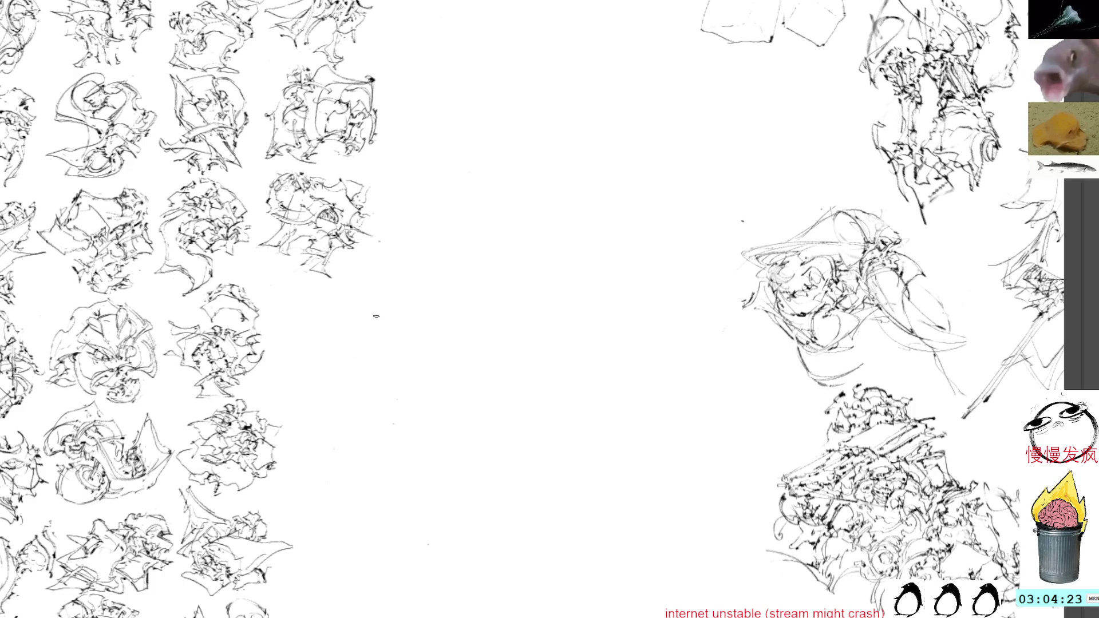
Scribble a new small figure in the blank middle, then enlarge, rotate and shift it left.
mouse_move(512, 297)
mouse_down()
mouse_move(527, 319)
mouse_move(500, 311)
mouse_move(525, 318)
mouse_move(518, 300)
mouse_move(475, 301)
mouse_move(508, 300)
mouse_move(534, 323)
mouse_move(516, 361)
mouse_up()
drag(530, 316, 519, 365)
key(ctrl+t)
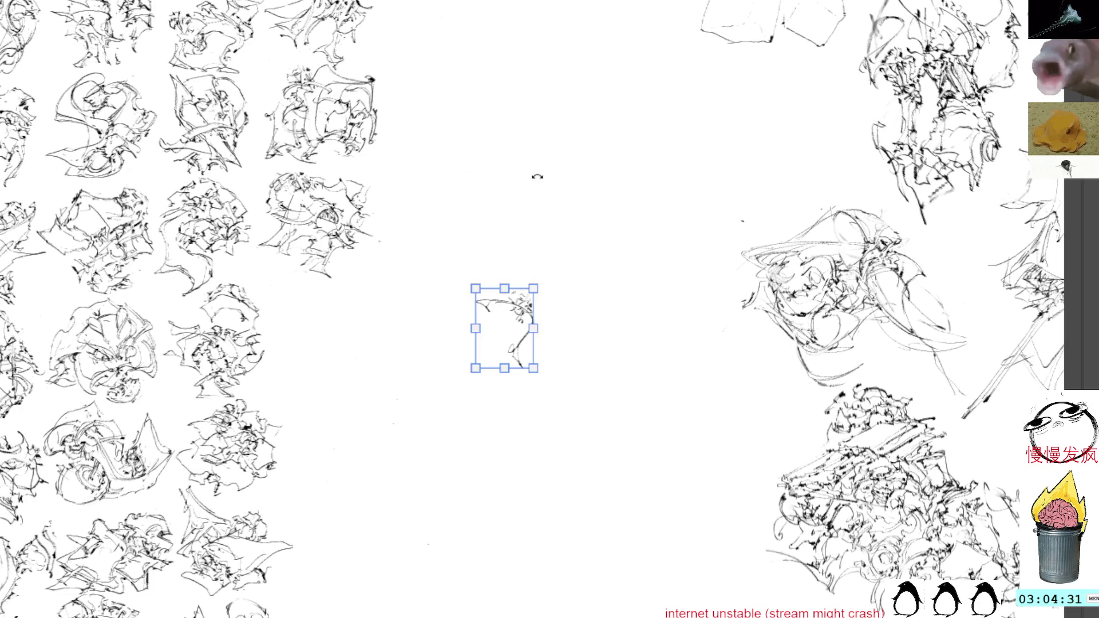
drag(536, 178, 382, 238)
mouse_move(463, 319)
mouse_down()
mouse_move(492, 226)
mouse_move(381, 215)
mouse_up()
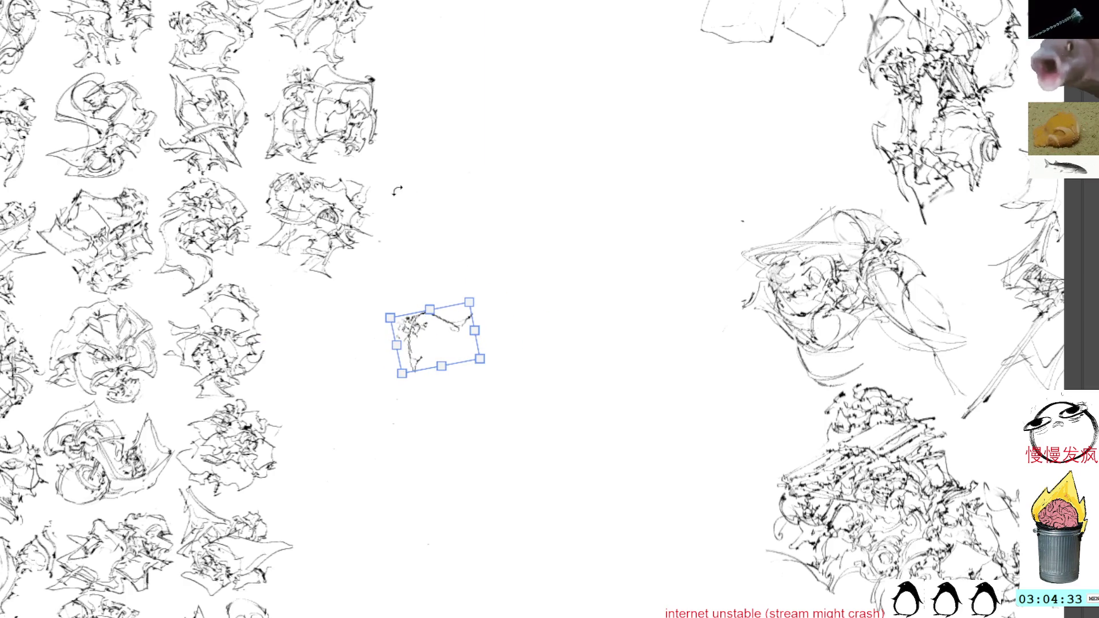
key(Return)
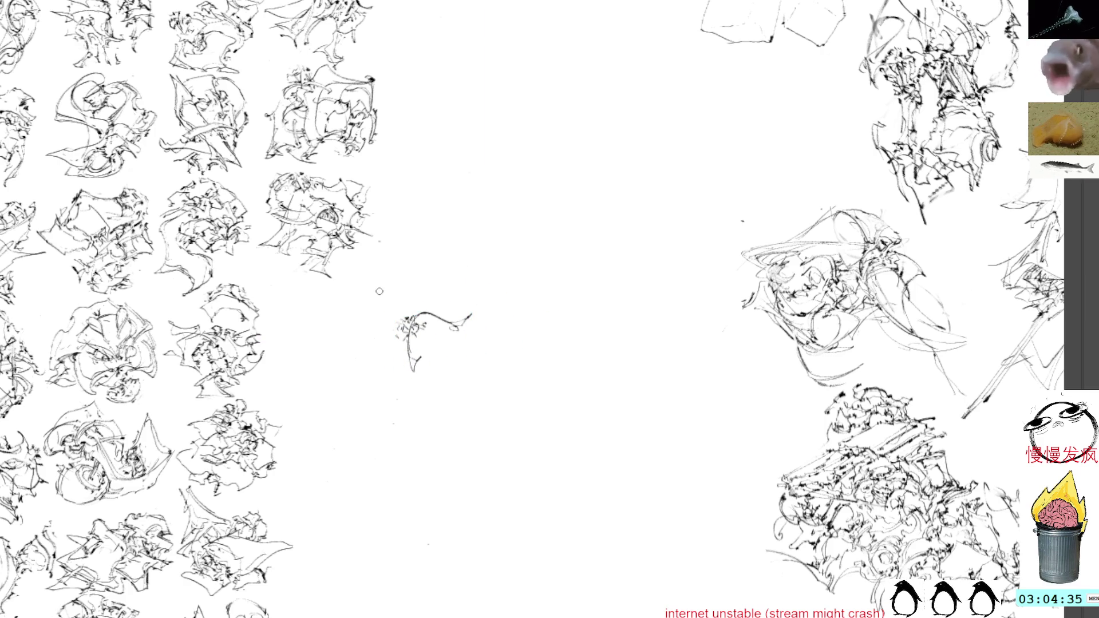
Sketch a darkened oval body on the new figure with a small stroke at its left edge.
drag(421, 347, 451, 357)
mouse_move(418, 322)
mouse_down()
mouse_move(462, 361)
mouse_move(464, 338)
mouse_move(469, 354)
mouse_move(440, 339)
mouse_move(461, 349)
mouse_up()
drag(431, 326, 462, 347)
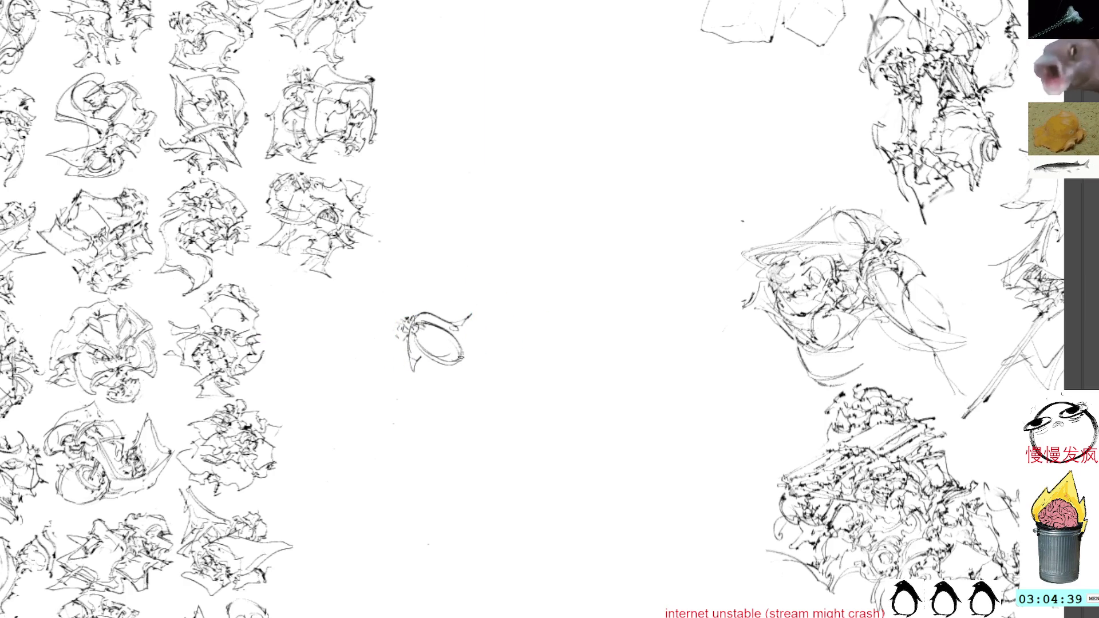
drag(389, 345, 397, 341)
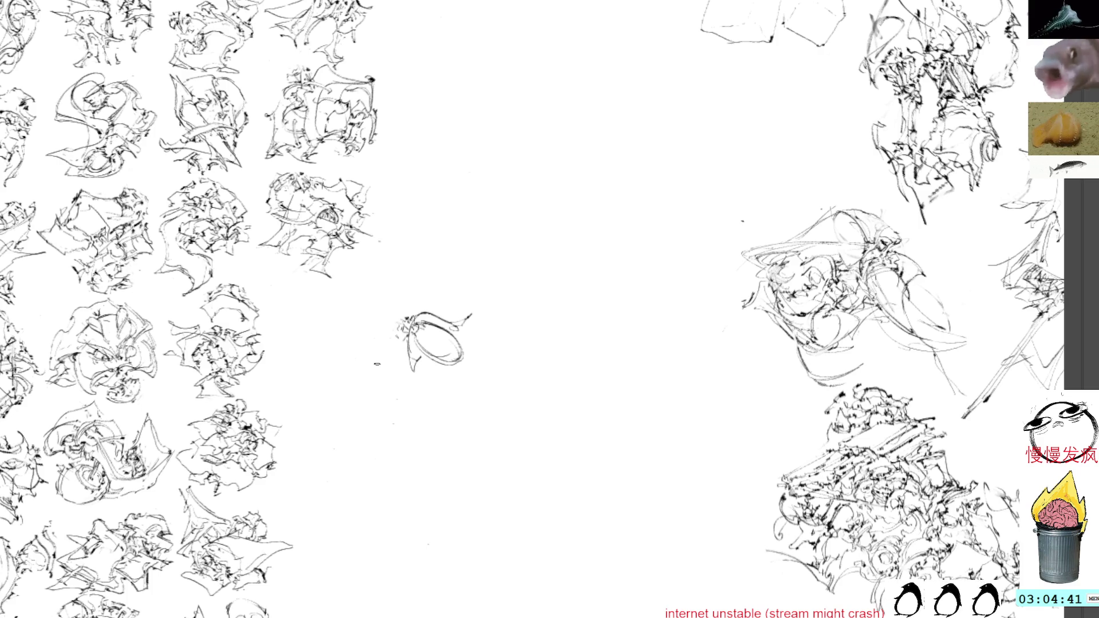
Draw a curve through the oval trailing down-left and marks inside it.
mouse_move(384, 356)
mouse_down()
mouse_move(441, 339)
mouse_move(389, 403)
mouse_move(447, 364)
mouse_move(449, 345)
mouse_move(431, 345)
mouse_move(438, 360)
mouse_up()
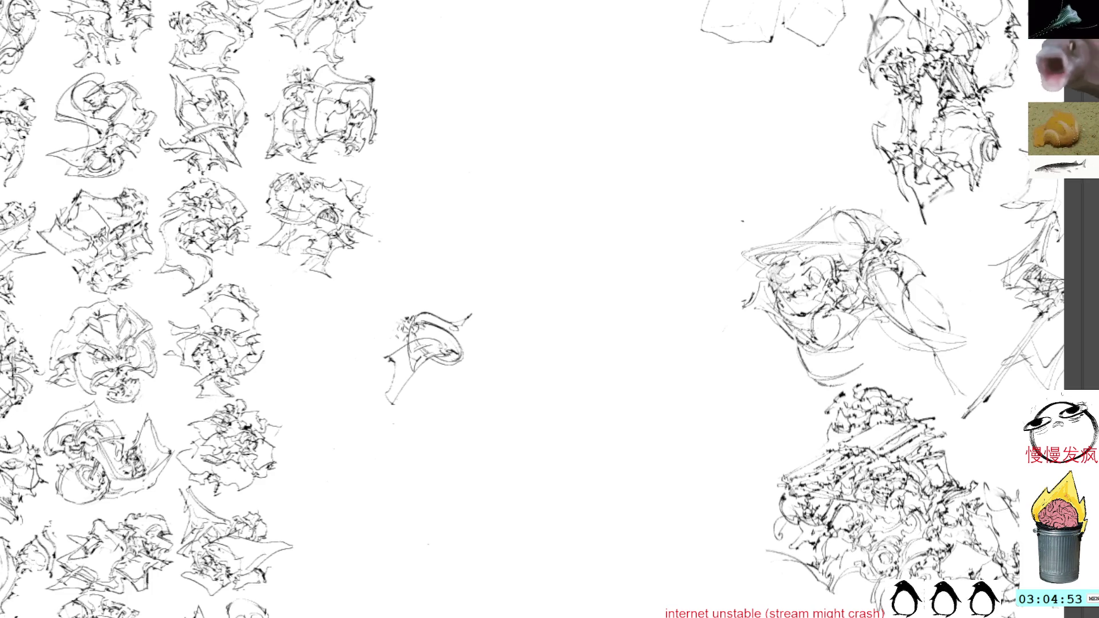
mouse_move(445, 354)
mouse_down()
mouse_move(421, 384)
mouse_move(460, 384)
mouse_up()
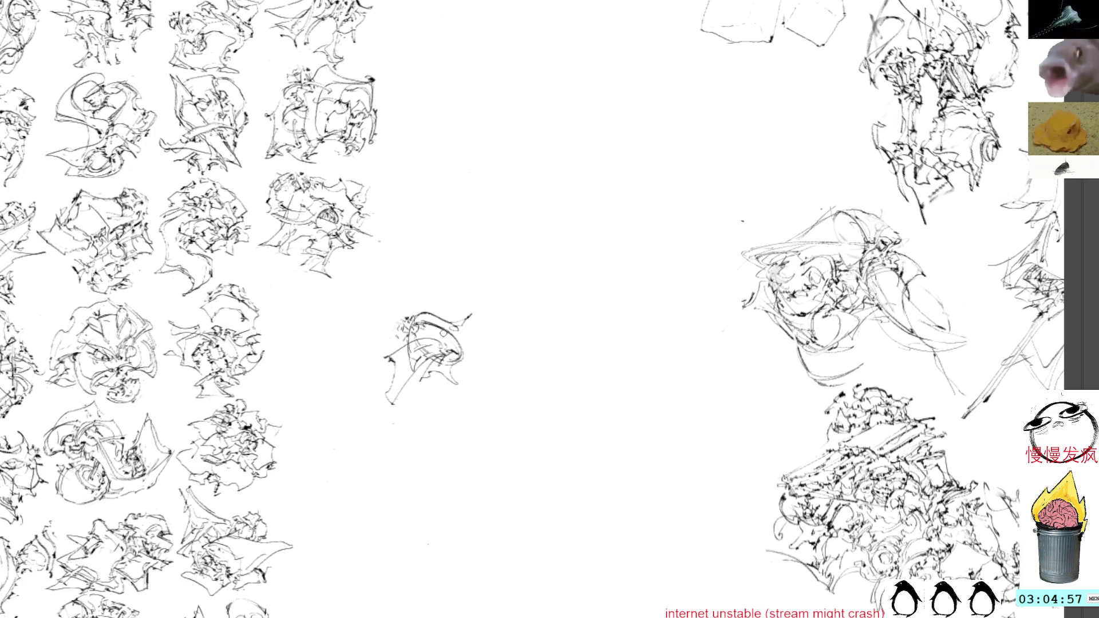
mouse_move(445, 344)
mouse_down()
mouse_move(455, 352)
mouse_move(431, 332)
mouse_move(463, 348)
mouse_up()
Add marks at the figure's top-left, right edge and top, extending it leftward.
drag(414, 314, 399, 326)
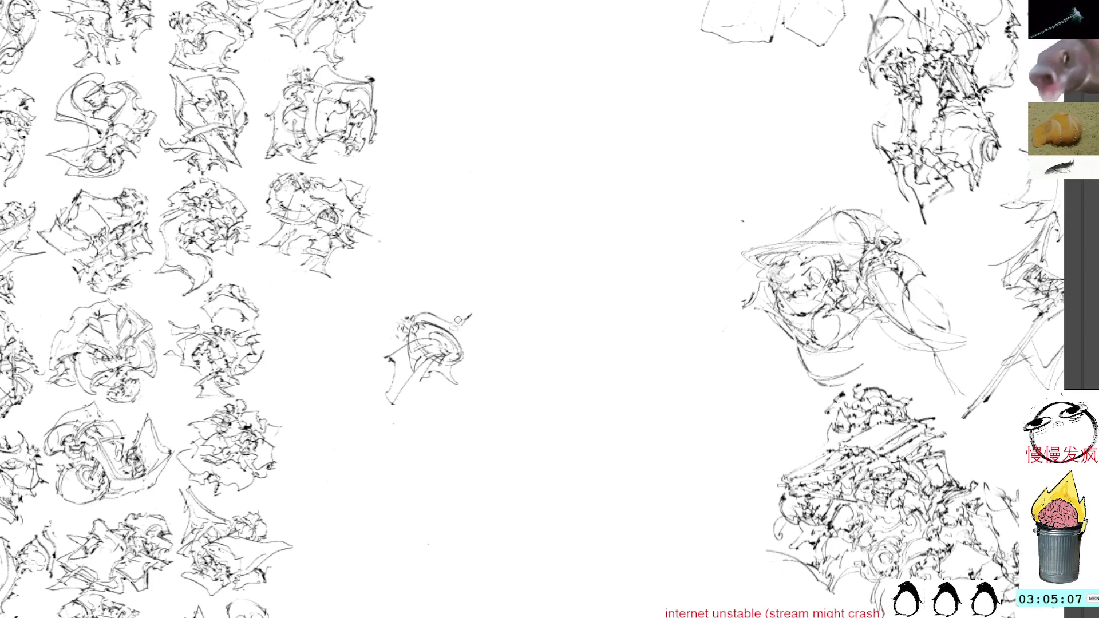
mouse_move(467, 320)
mouse_down()
mouse_move(475, 352)
mouse_move(468, 321)
mouse_up()
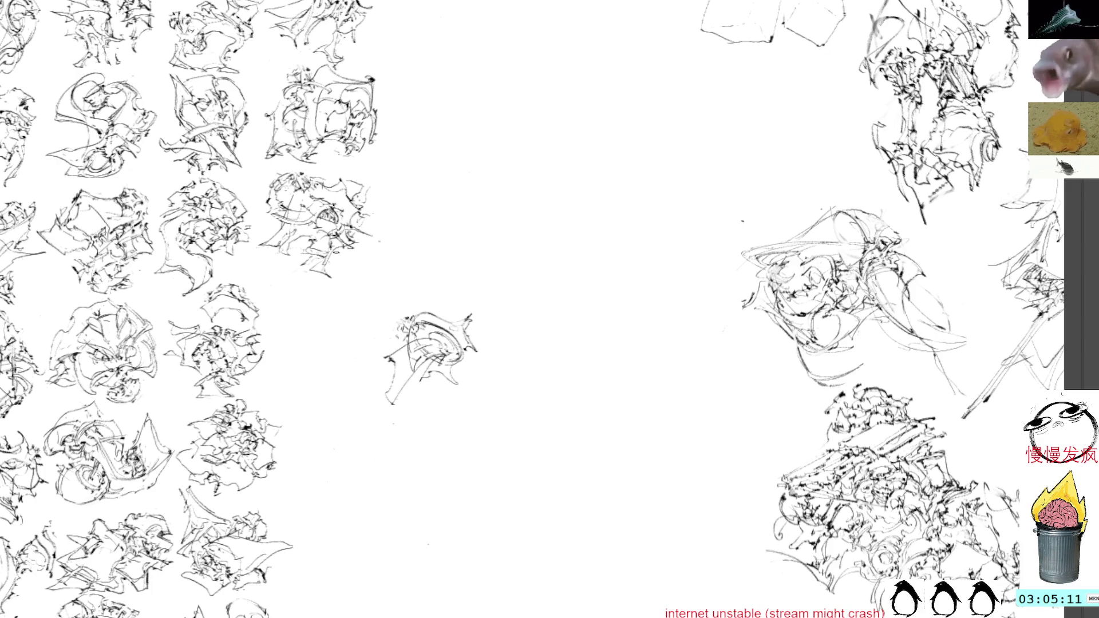
mouse_move(390, 326)
mouse_down()
mouse_move(377, 351)
mouse_move(405, 351)
mouse_move(383, 349)
mouse_move(399, 347)
mouse_move(396, 336)
mouse_up()
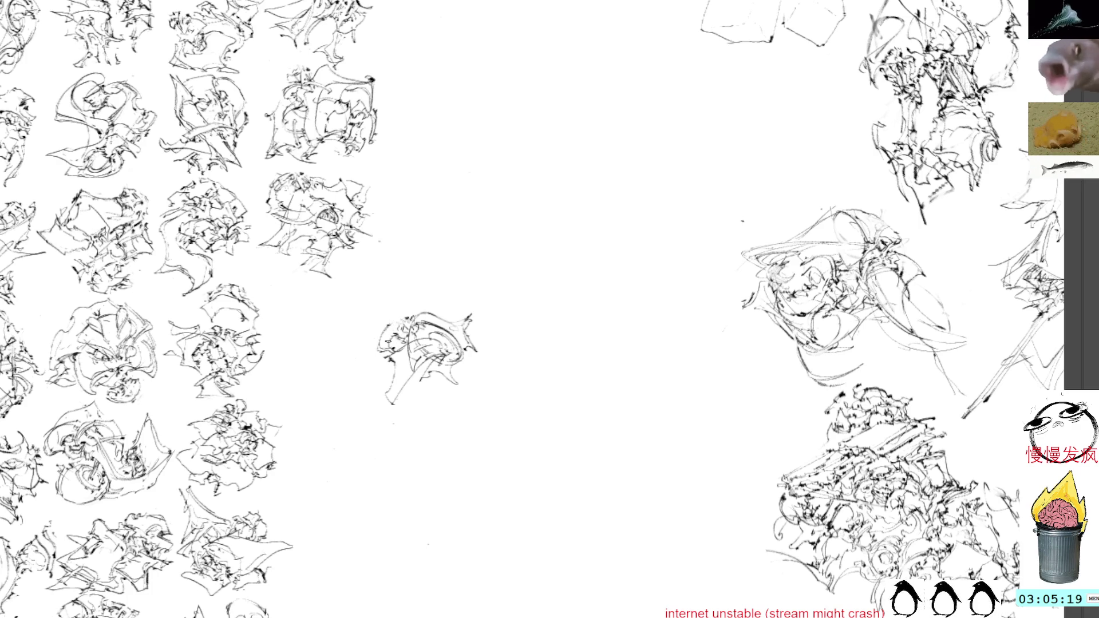
drag(385, 326, 409, 328)
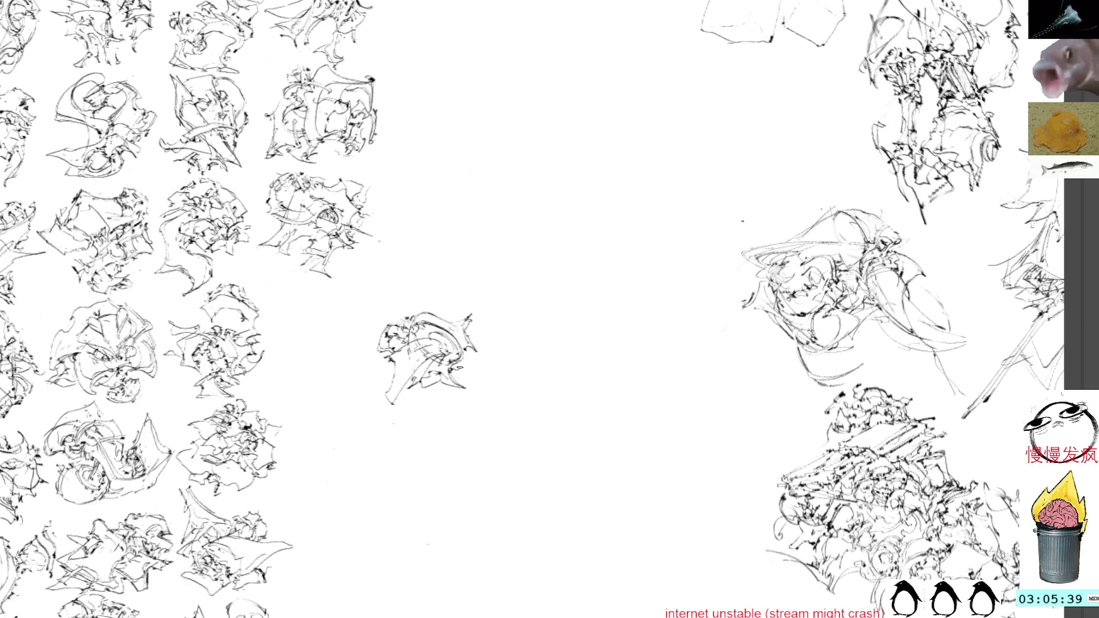
Add short strokes along the middle figure's top and right side and curves down its lower left.
mouse_move(403, 316)
mouse_down()
mouse_move(471, 316)
mouse_move(479, 354)
mouse_up()
mouse_move(462, 317)
mouse_down()
mouse_move(481, 351)
mouse_move(469, 363)
mouse_move(484, 340)
mouse_move(476, 348)
mouse_up()
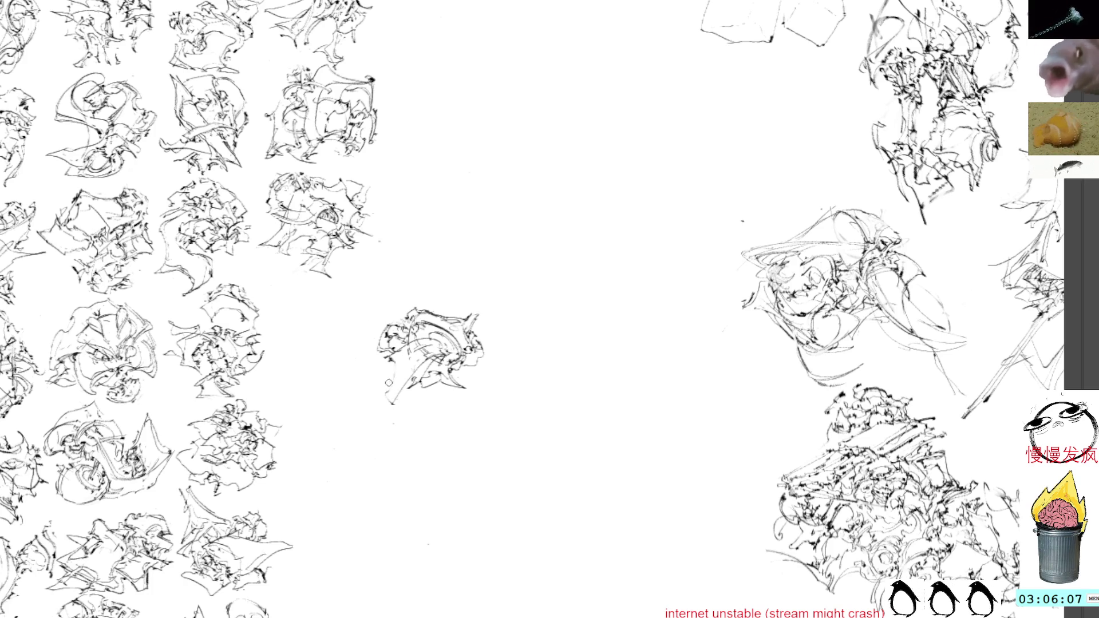
mouse_move(386, 359)
mouse_down()
mouse_move(393, 407)
mouse_move(412, 361)
mouse_up()
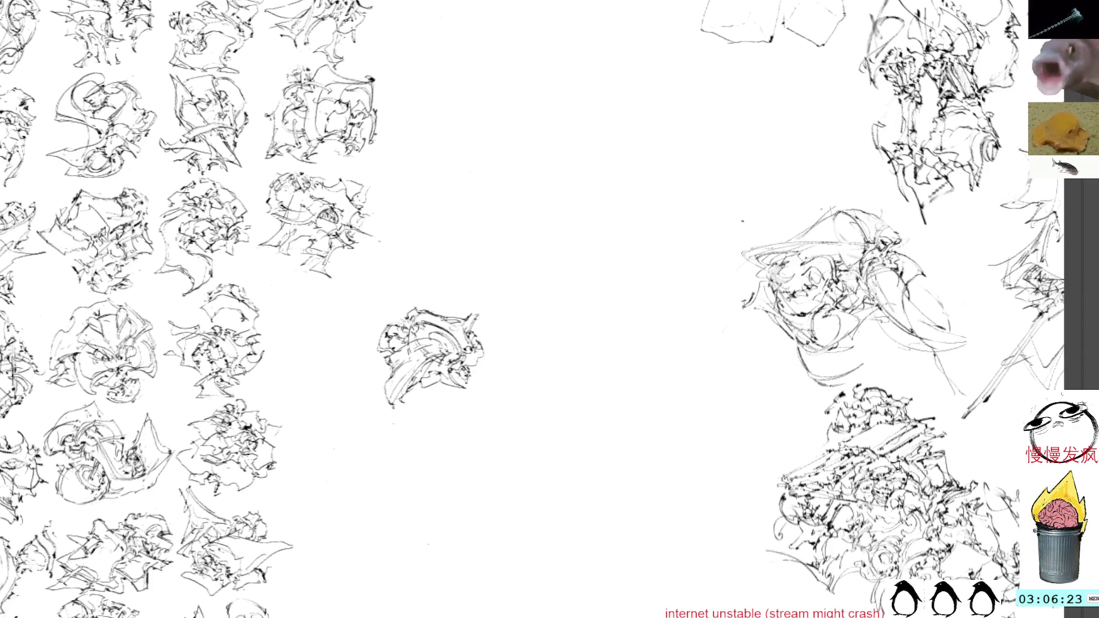
key(ctrl+t)
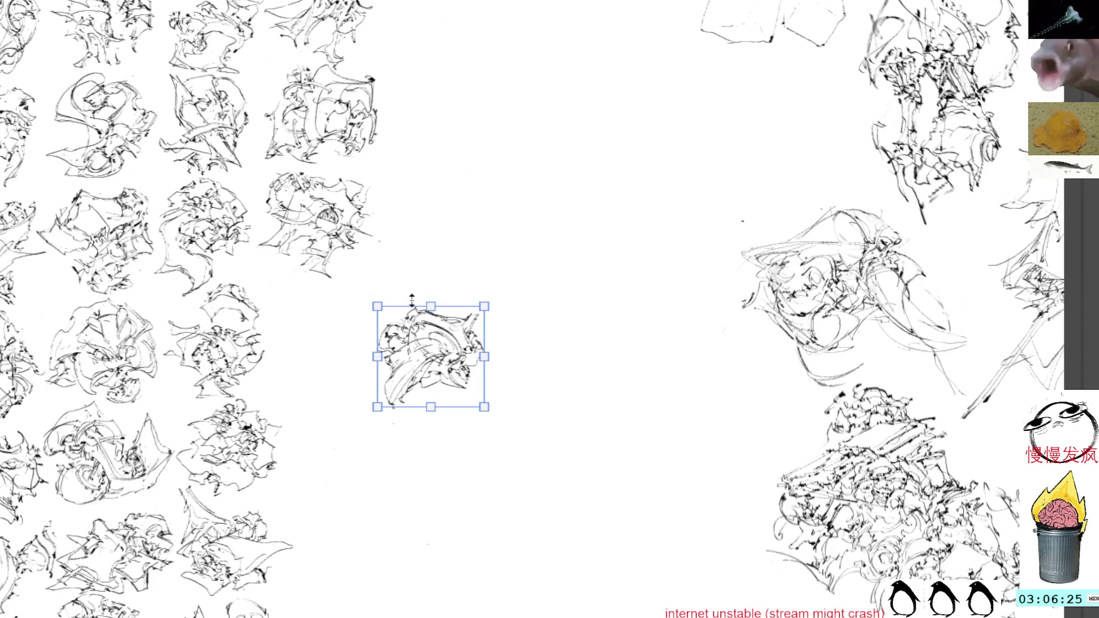
Move the middle figure toward the grid, rotate it about 30° clockwise and commit it into the open slot.
mouse_move(425, 343)
mouse_down()
mouse_move(358, 291)
mouse_move(413, 276)
mouse_up()
drag(421, 326, 396, 351)
drag(479, 275, 487, 290)
drag(393, 346, 383, 336)
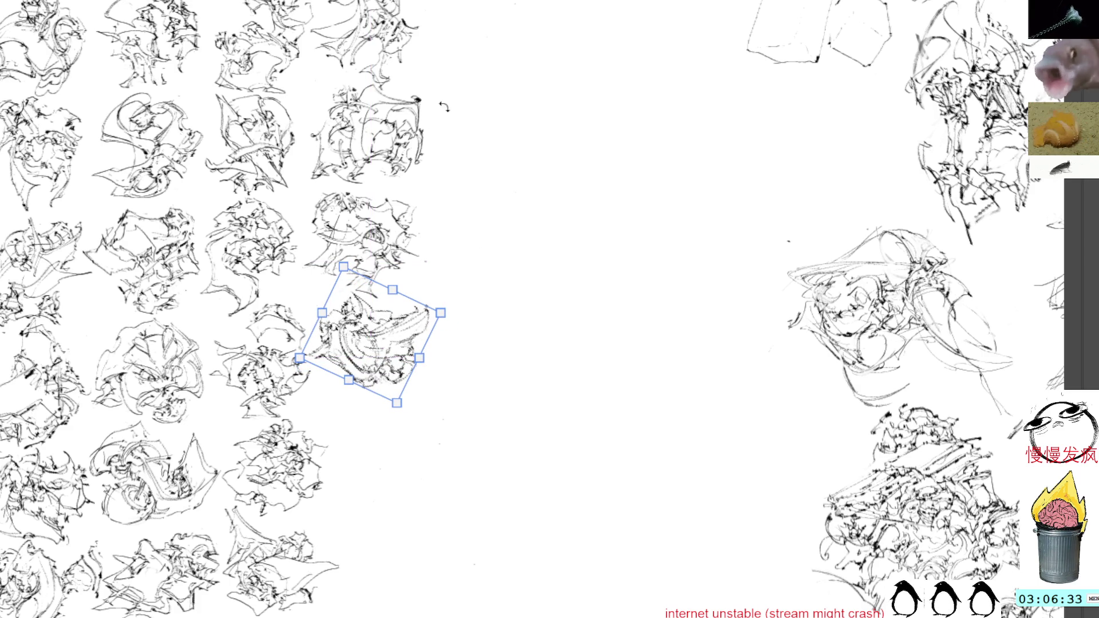
key(Return)
mouse_move(503, 350)
mouse_down()
mouse_move(473, 263)
mouse_move(449, 272)
mouse_up()
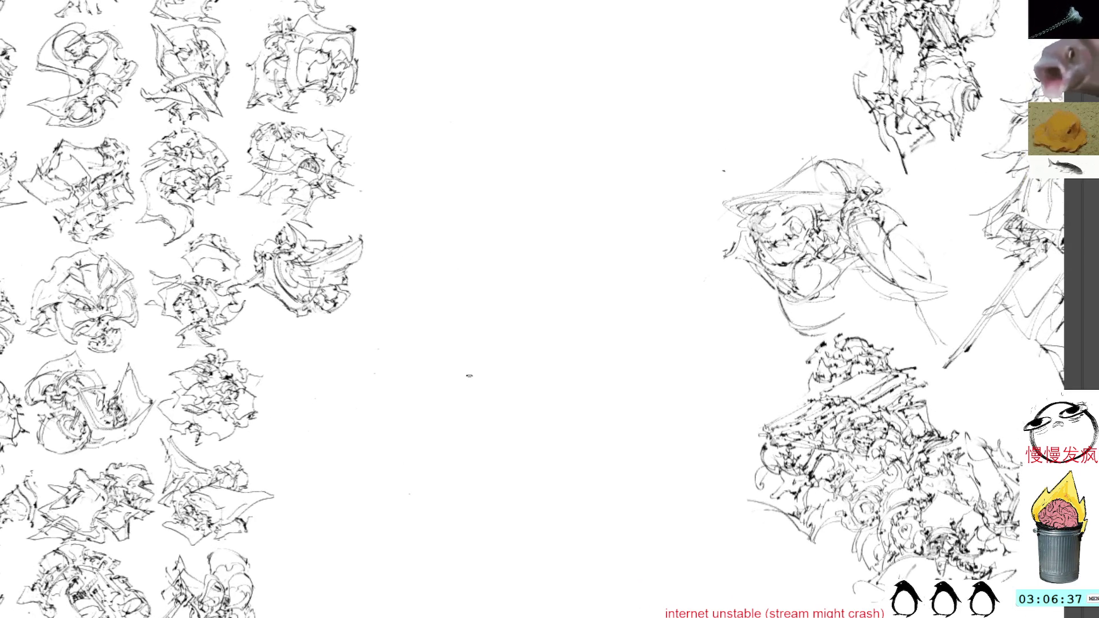
Scribble a new small figure on blank canvas and outline it with a rough quadrilateral.
drag(514, 273, 526, 299)
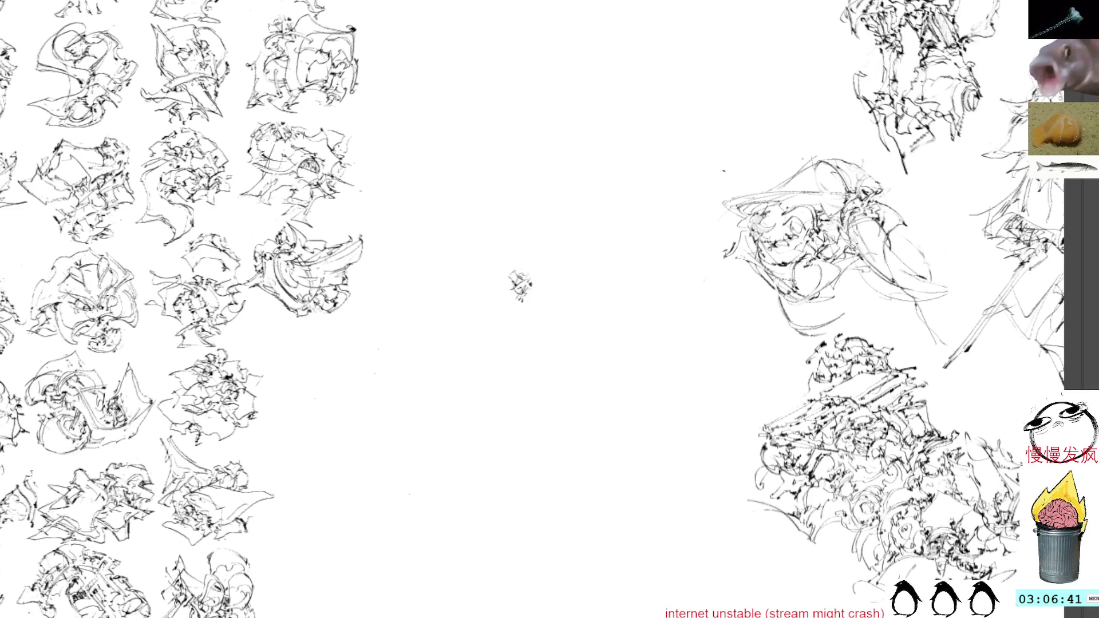
drag(495, 279, 520, 275)
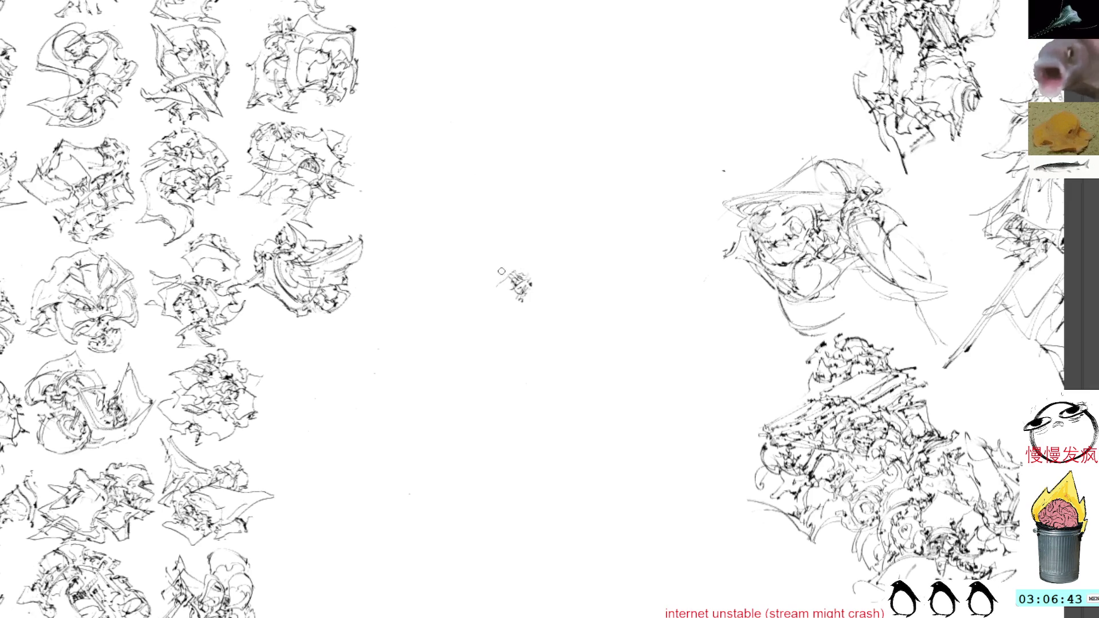
mouse_move(514, 273)
mouse_down()
mouse_move(499, 342)
mouse_move(541, 321)
mouse_move(493, 263)
mouse_move(542, 278)
mouse_move(484, 288)
mouse_move(528, 323)
mouse_move(532, 294)
mouse_move(550, 296)
mouse_up()
Add inner strokes working up to the top and a dark stroke on the figure's left side.
drag(532, 292, 551, 304)
mouse_move(479, 289)
mouse_down()
mouse_move(500, 301)
mouse_move(495, 249)
mouse_move(563, 307)
mouse_up()
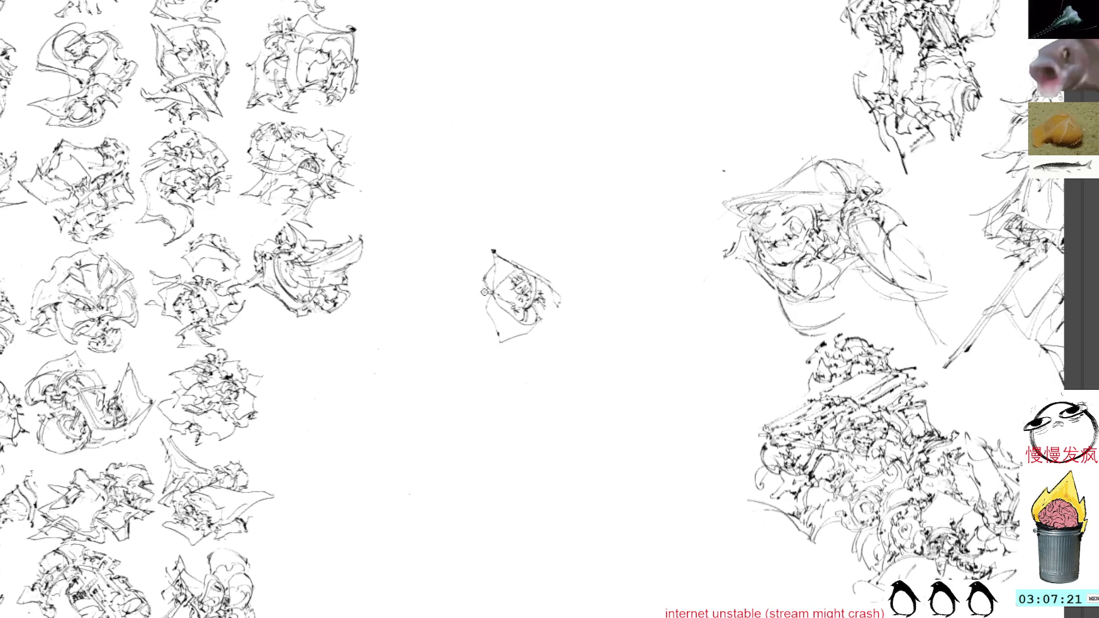
drag(486, 297, 478, 336)
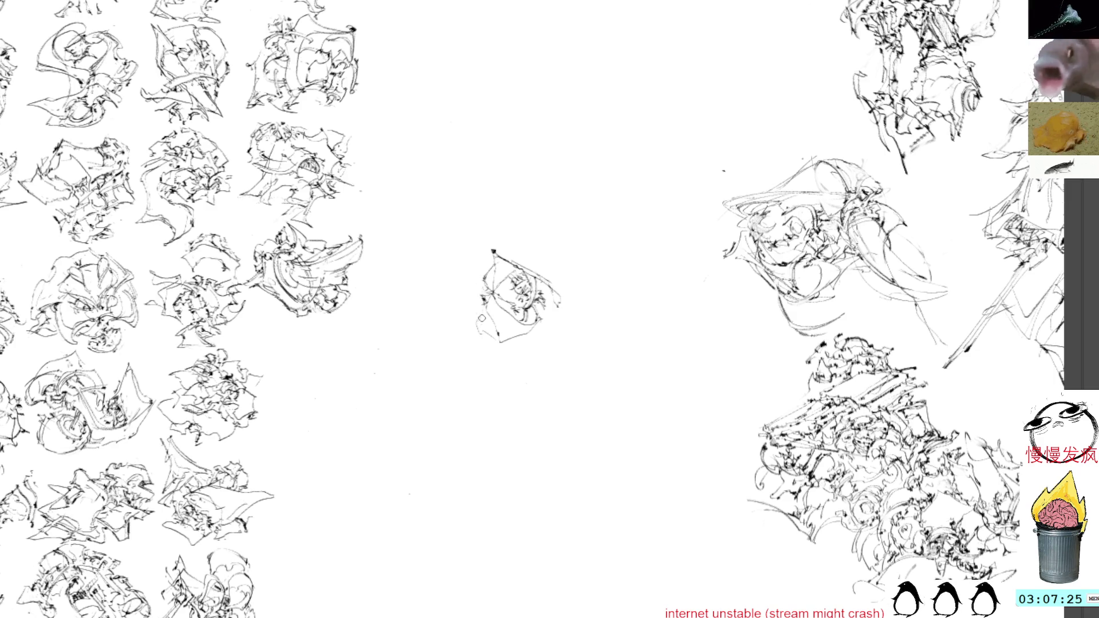
Build up the centre figure's lower edge, right side, upper-right and top with more strokes.
drag(484, 298, 495, 363)
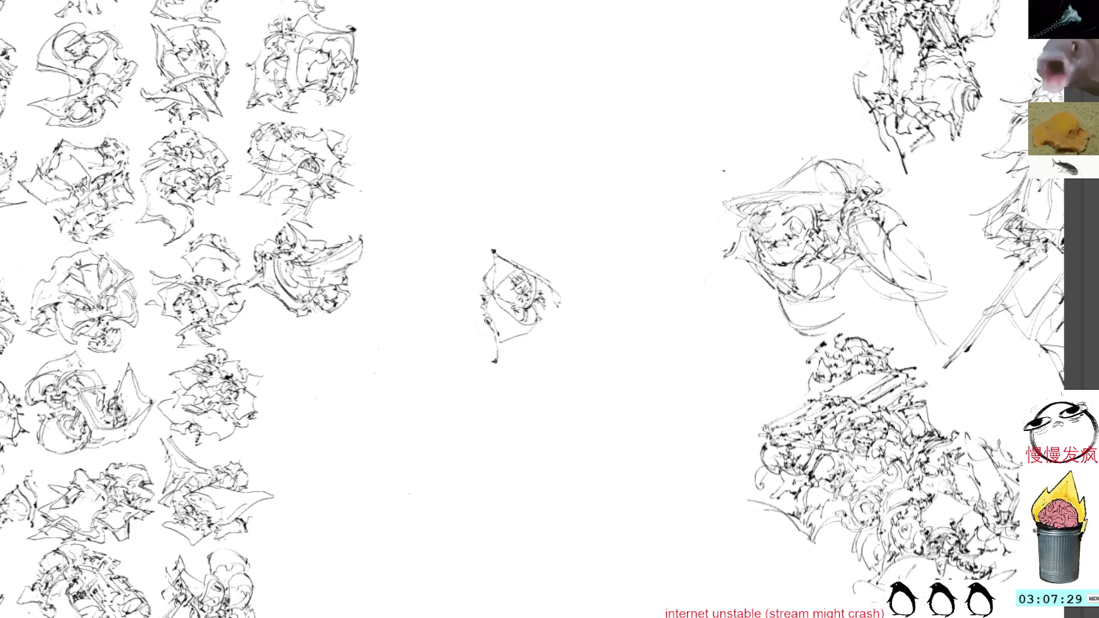
mouse_move(493, 330)
mouse_down()
mouse_move(497, 360)
mouse_move(534, 343)
mouse_move(525, 329)
mouse_move(539, 328)
mouse_up()
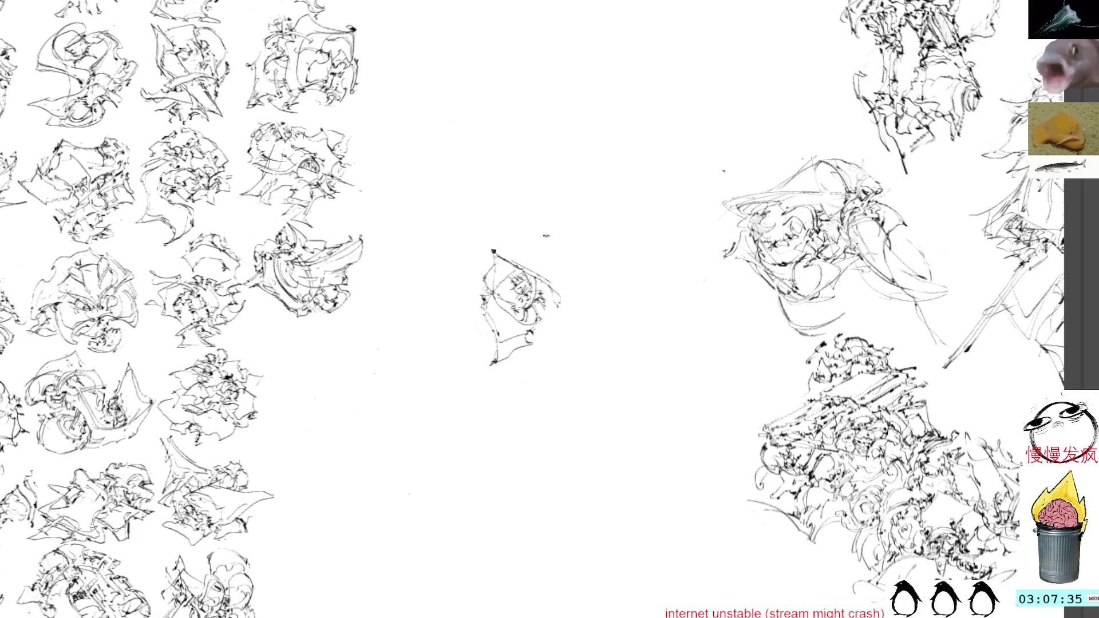
drag(535, 337, 540, 290)
drag(552, 308, 543, 282)
drag(562, 294, 558, 280)
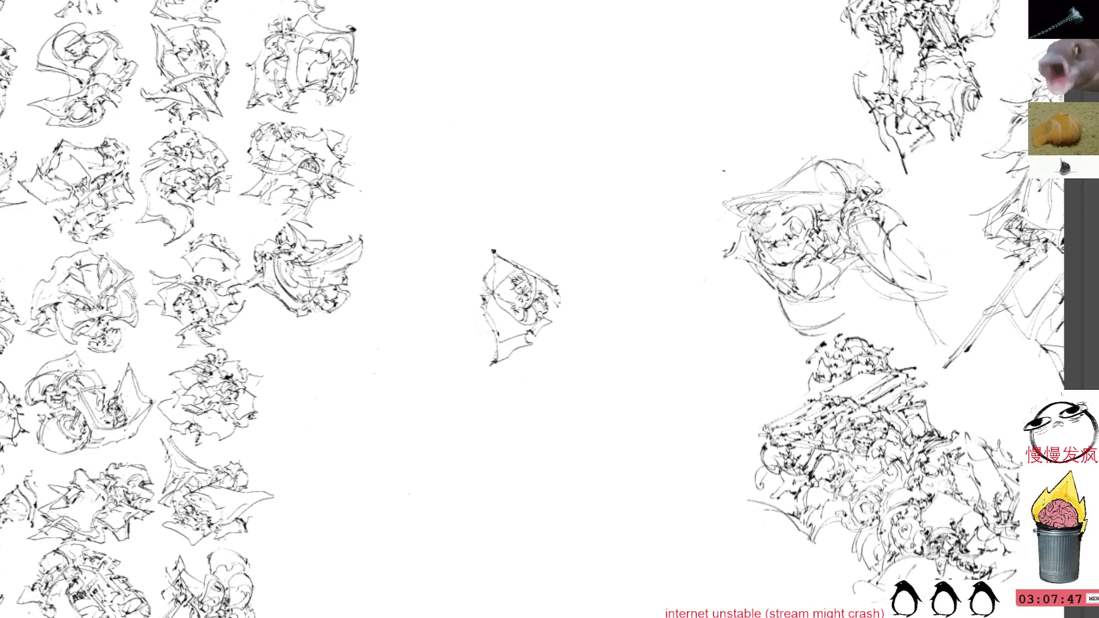
drag(509, 256, 532, 262)
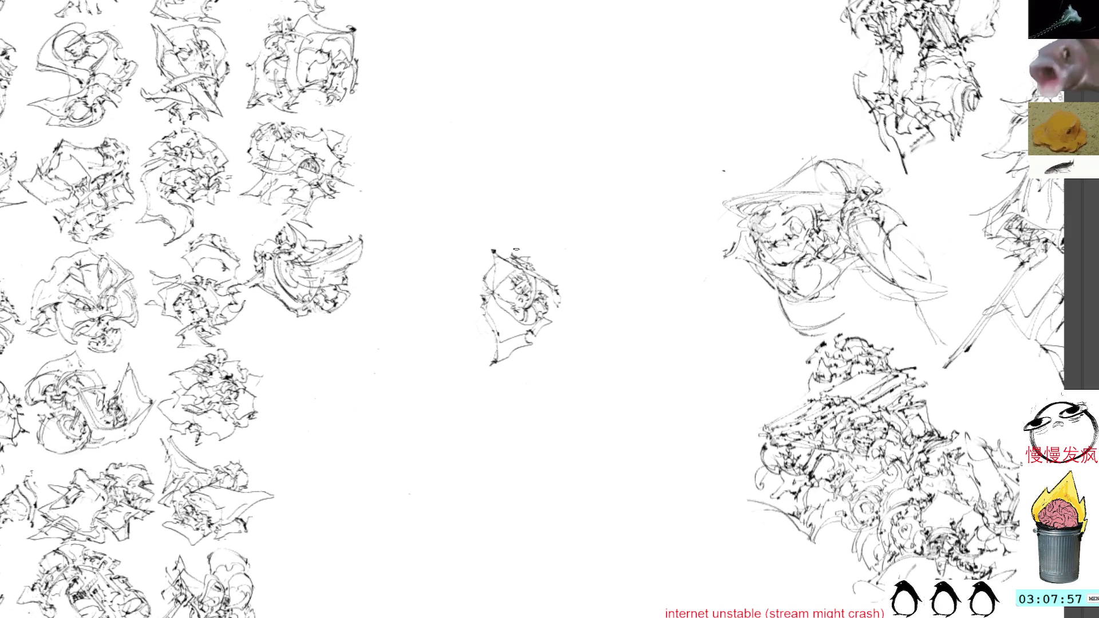
Drag the centre figure's layer toward the figure grid with the move tool.
key(v)
drag(516, 272, 312, 355)
Drop the figure into the grid's right-edge gap and add small strokes near its top.
drag(458, 275, 501, 295)
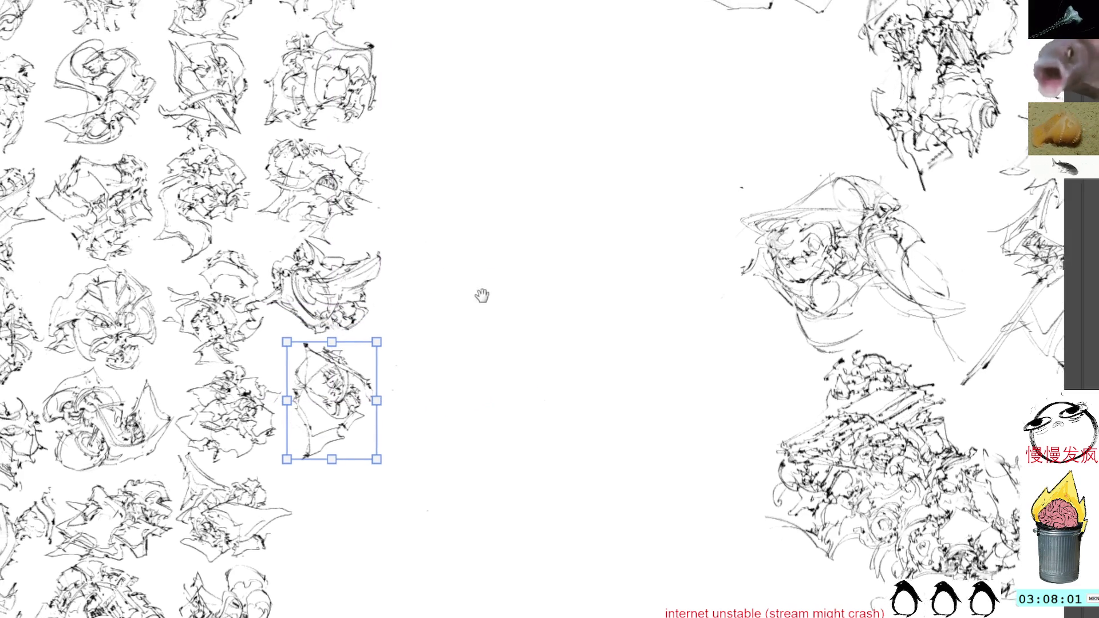
key(b)
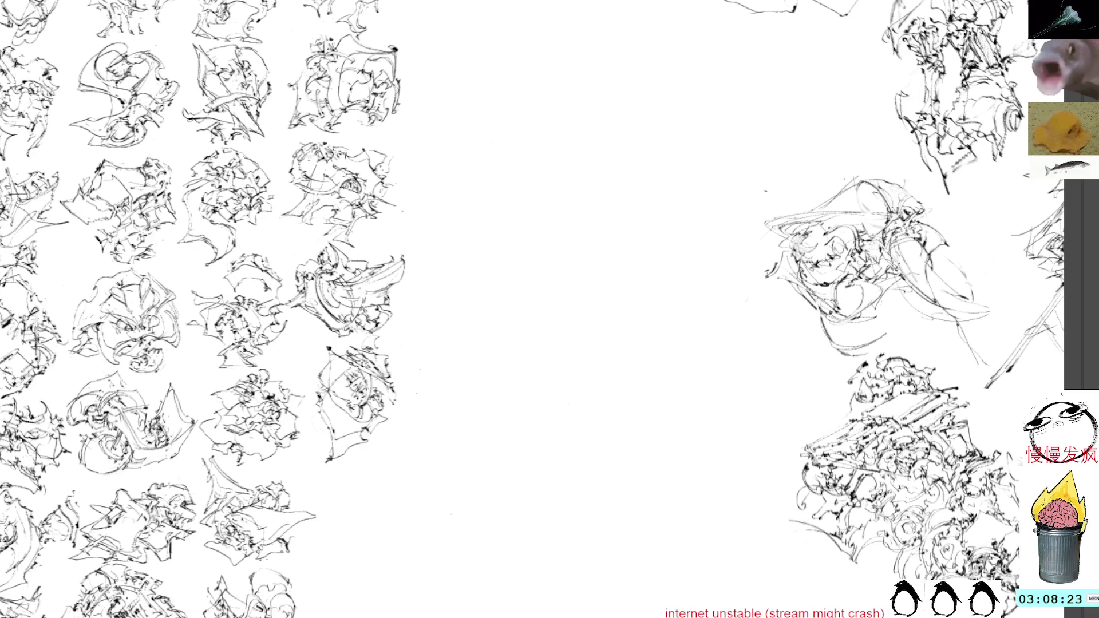
mouse_move(358, 347)
mouse_down()
mouse_move(383, 337)
mouse_move(391, 355)
mouse_up()
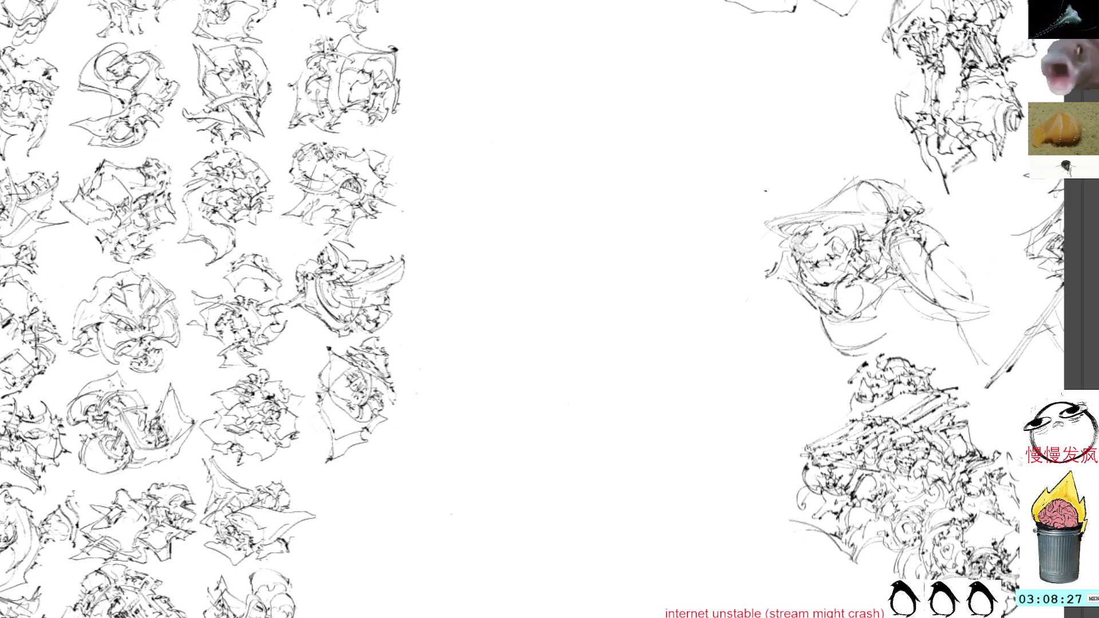
drag(474, 400, 375, 359)
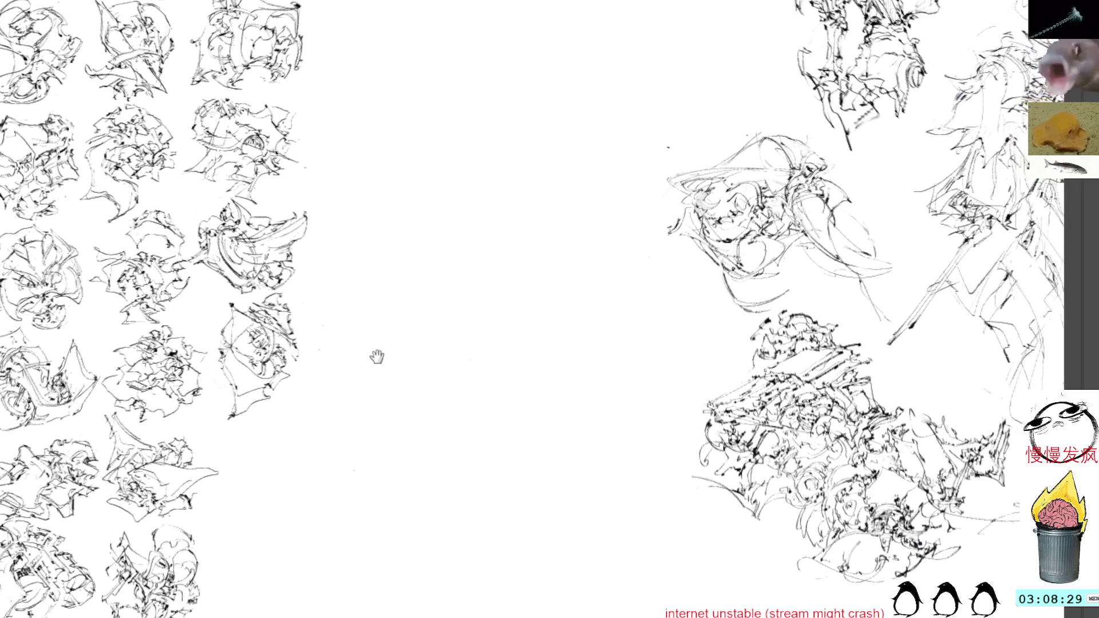
Scribble a tiny new figure in the canvas centre and draw its main lines.
drag(513, 262, 528, 287)
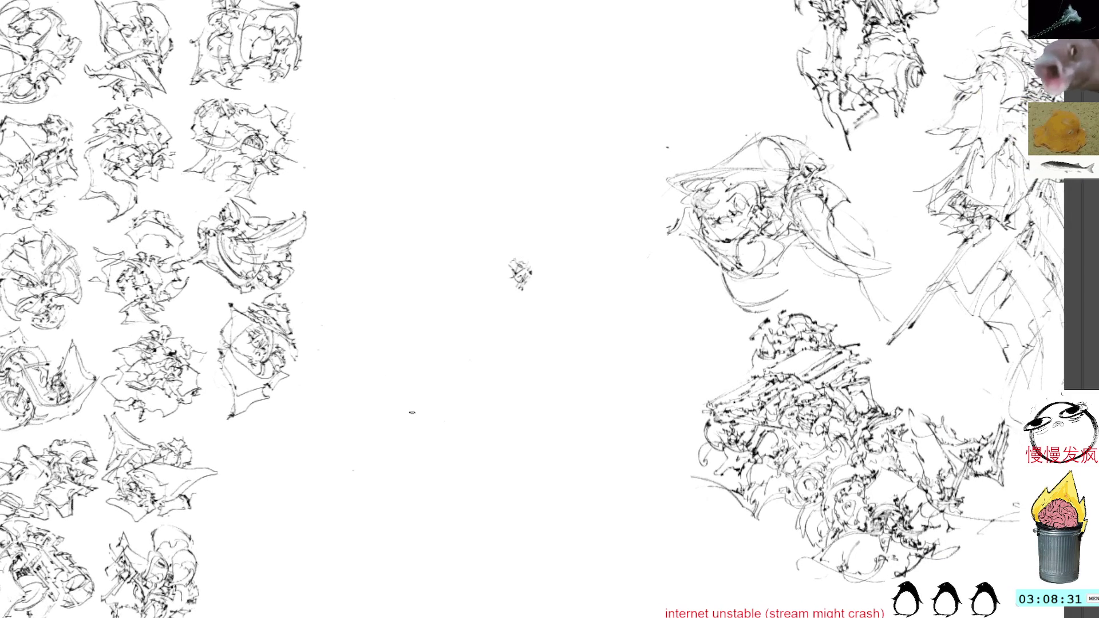
drag(473, 218, 497, 211)
key(b)
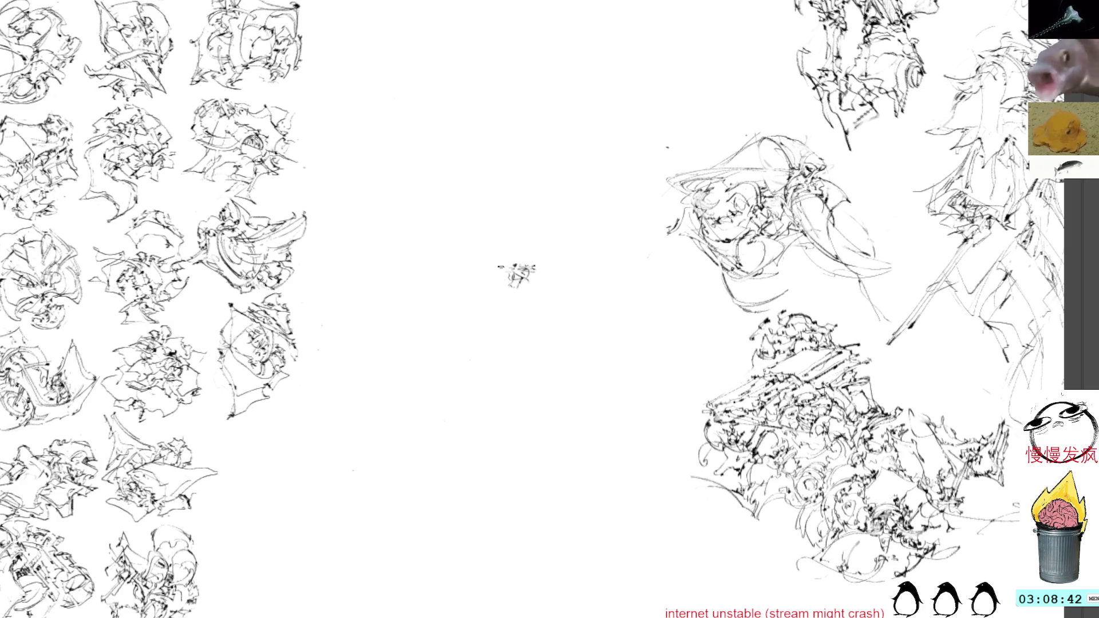
mouse_move(506, 262)
mouse_down()
mouse_move(501, 316)
mouse_move(549, 327)
mouse_move(534, 263)
mouse_move(534, 290)
mouse_move(515, 290)
mouse_up()
Add eye and mouth marks, outline the head's top and right, and curve the figure's left side.
drag(514, 285, 552, 309)
drag(530, 267, 560, 314)
mouse_move(504, 279)
mouse_down()
mouse_move(518, 285)
mouse_move(473, 305)
mouse_up()
drag(493, 246, 511, 242)
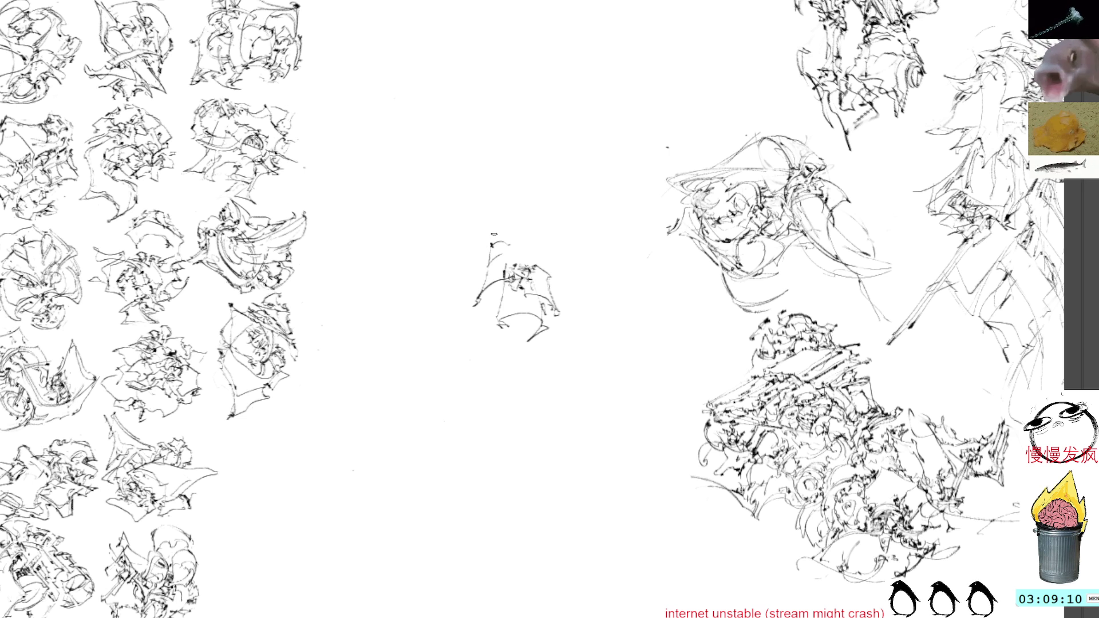
Try strokes at the figure's upper-left and undo each unwanted one.
drag(495, 241, 525, 245)
key(ctrl+z)
mouse_move(472, 276)
mouse_down()
mouse_move(520, 243)
mouse_move(476, 281)
mouse_move(493, 254)
mouse_move(529, 252)
mouse_move(517, 235)
mouse_move(546, 262)
mouse_move(539, 244)
mouse_up()
key(ctrl+z)
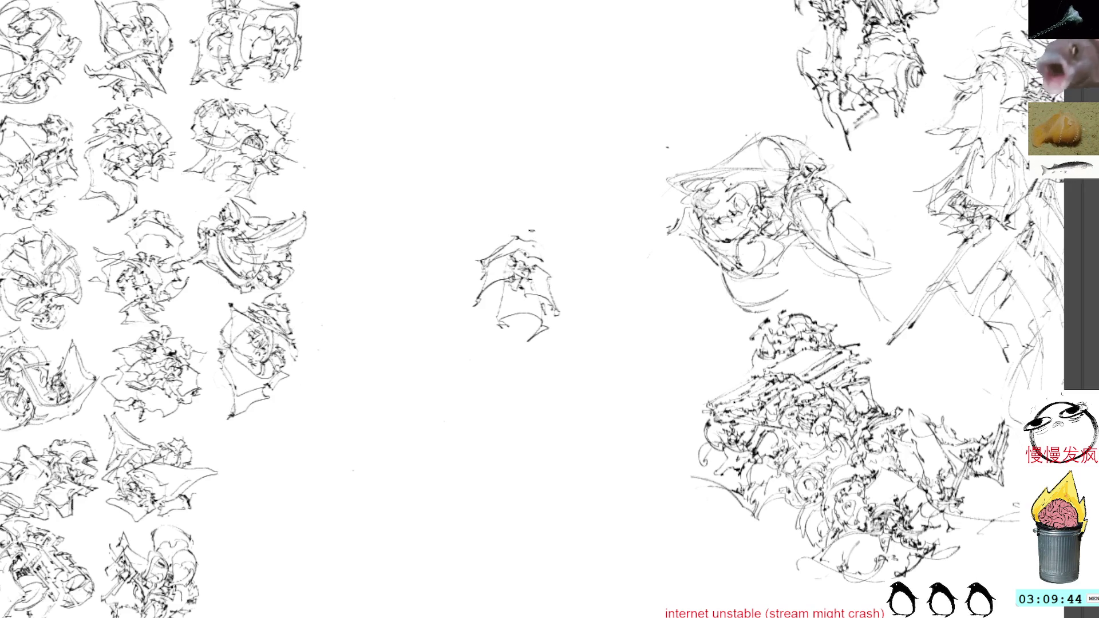
Add marks on the figure's right edge, its left part and a curve along its bottom.
drag(532, 241, 556, 258)
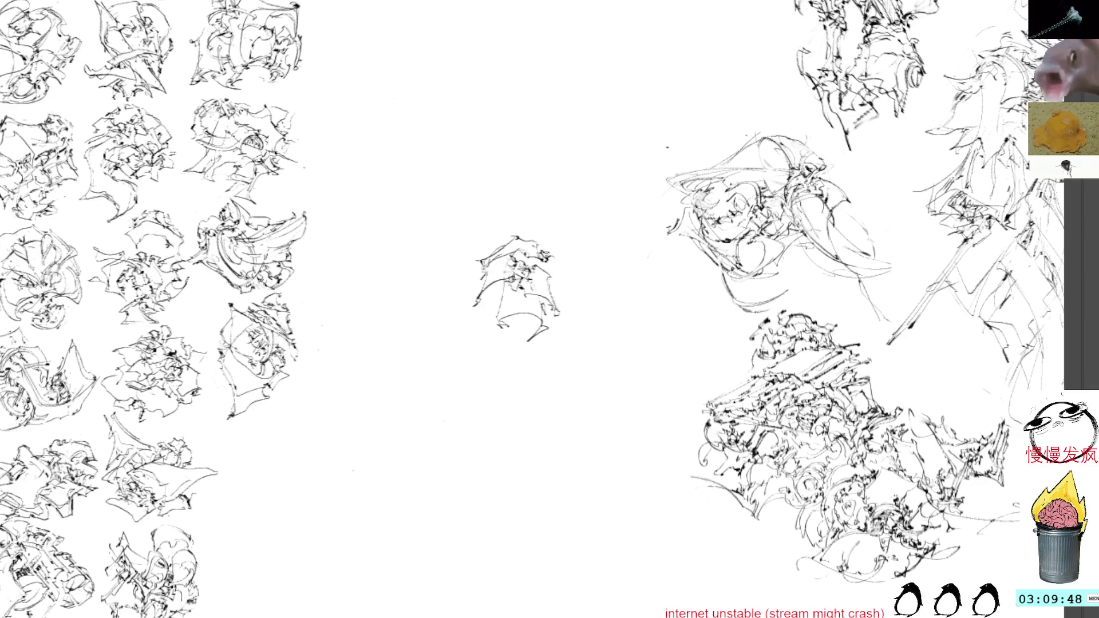
mouse_move(495, 295)
mouse_down()
mouse_move(481, 330)
mouse_move(525, 332)
mouse_up()
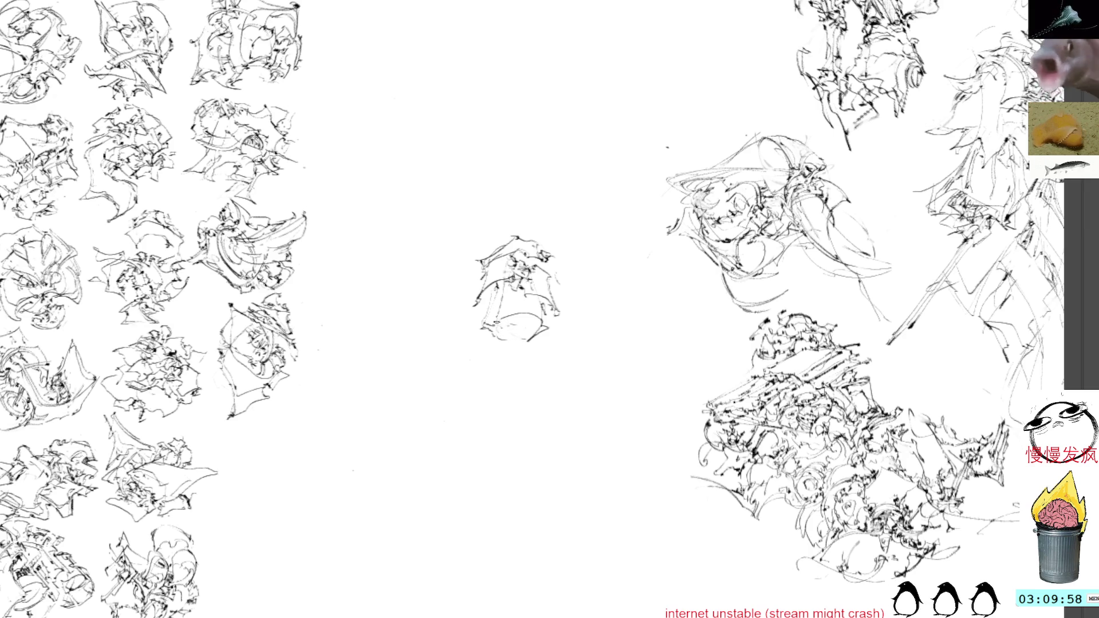
mouse_move(488, 337)
mouse_down()
mouse_move(521, 345)
mouse_move(529, 323)
mouse_move(518, 325)
mouse_move(525, 314)
mouse_move(508, 292)
mouse_move(480, 314)
mouse_move(534, 287)
mouse_move(558, 304)
mouse_move(530, 266)
mouse_up()
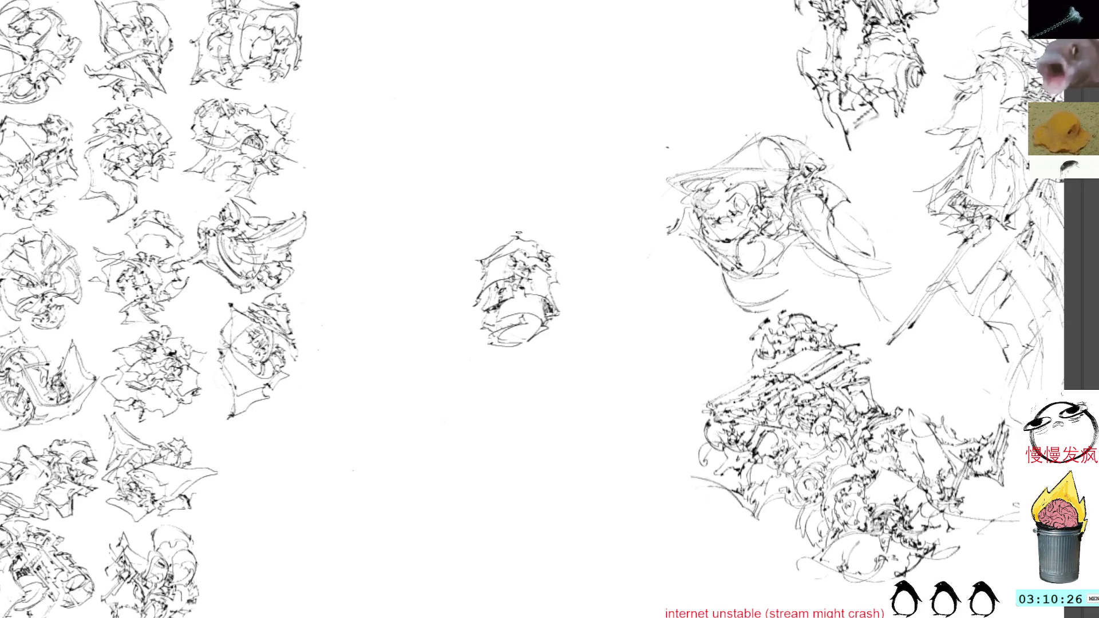
Transform the central figure down into the bottom grid row's open slot and confirm.
key(ctrl+t)
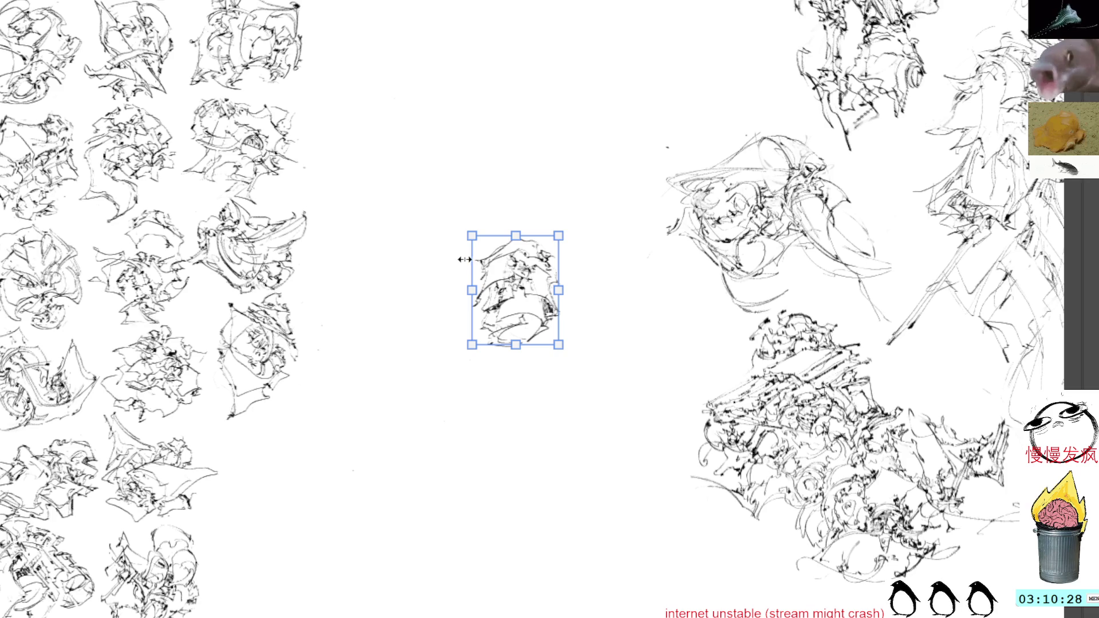
mouse_move(521, 270)
mouse_down()
mouse_move(250, 550)
mouse_move(250, 565)
mouse_up()
mouse_move(405, 306)
mouse_down()
mouse_move(534, 240)
mouse_move(560, 206)
mouse_up()
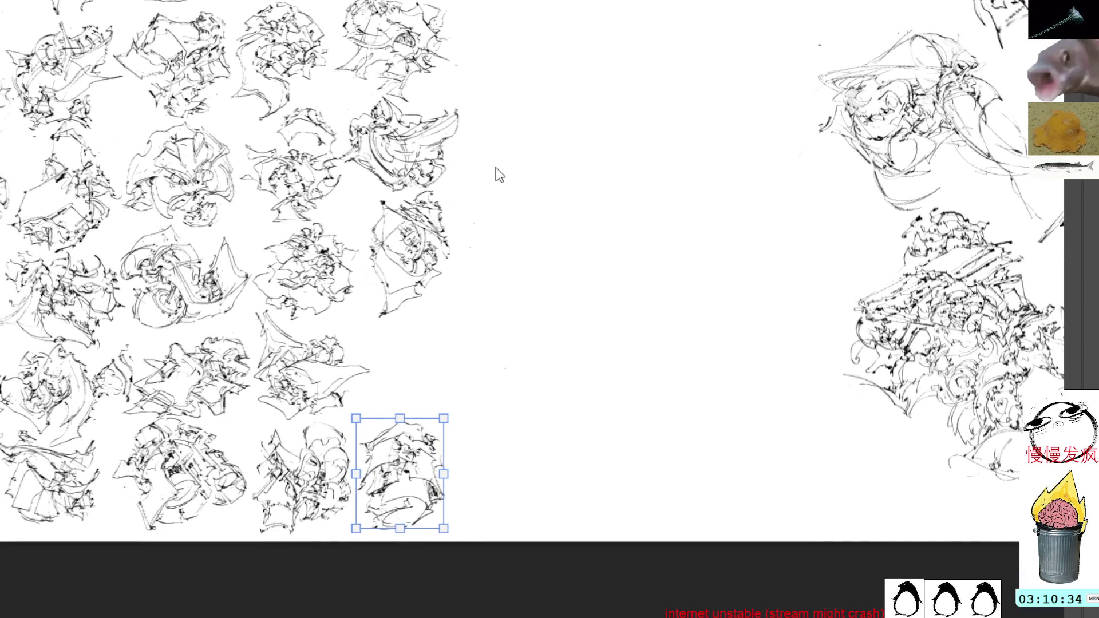
key(Return)
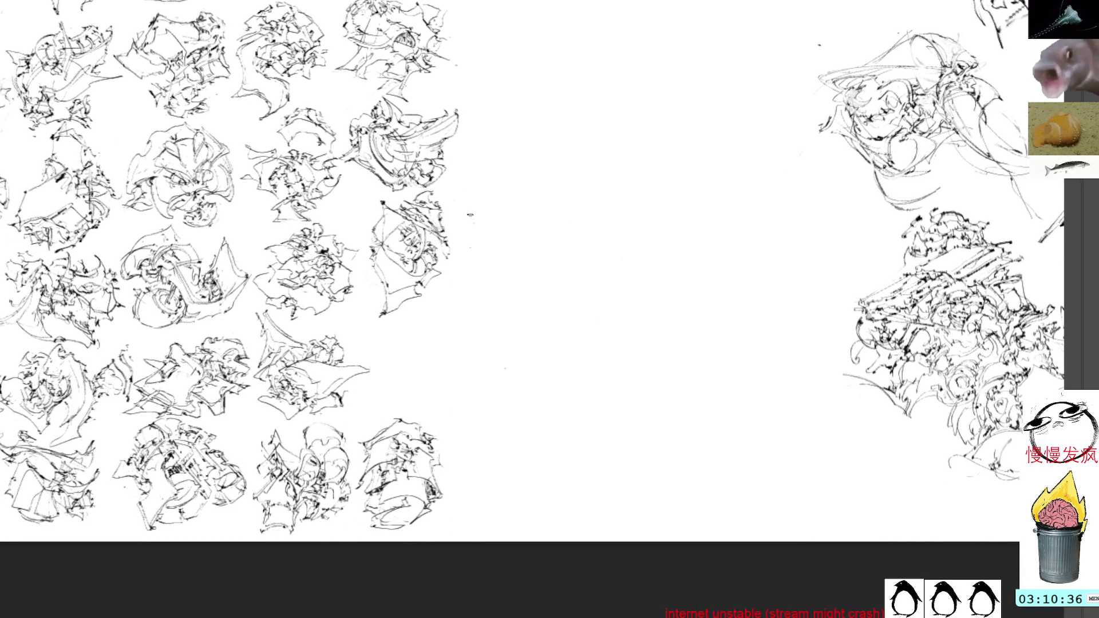
Extend the placed figure's right and lower-right edge, then return the view to the canvas centre.
mouse_move(411, 447)
mouse_down()
mouse_move(445, 448)
mouse_move(455, 467)
mouse_move(449, 455)
mouse_up()
mouse_move(445, 455)
mouse_down()
mouse_move(454, 468)
mouse_move(437, 470)
mouse_up()
mouse_move(435, 469)
mouse_down()
mouse_move(450, 482)
mouse_move(445, 459)
mouse_move(445, 495)
mouse_move(436, 478)
mouse_up()
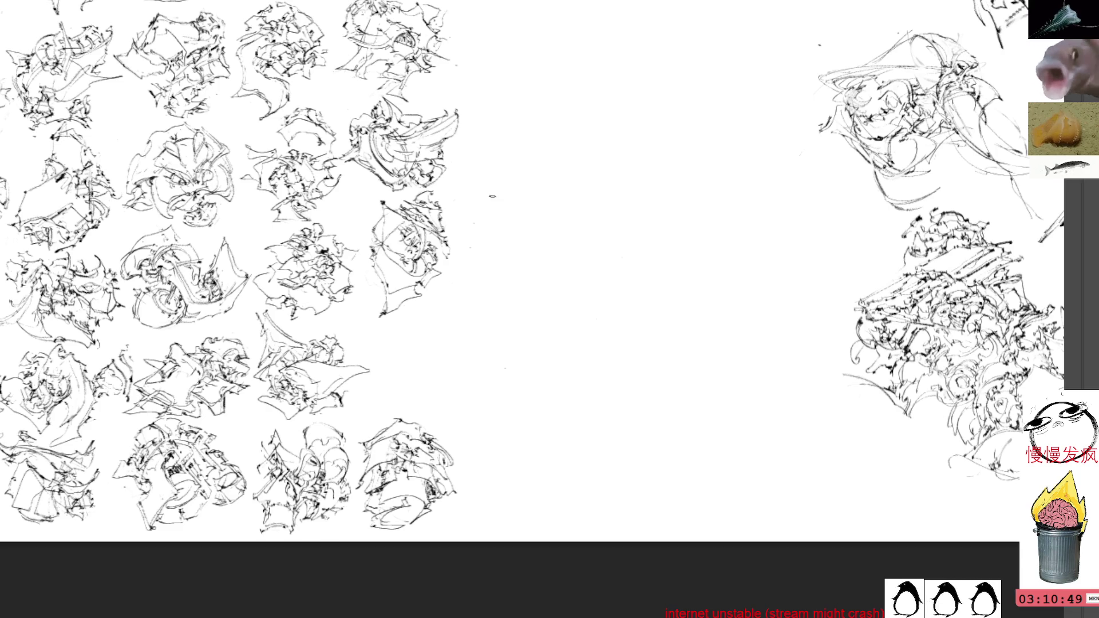
drag(548, 285, 492, 271)
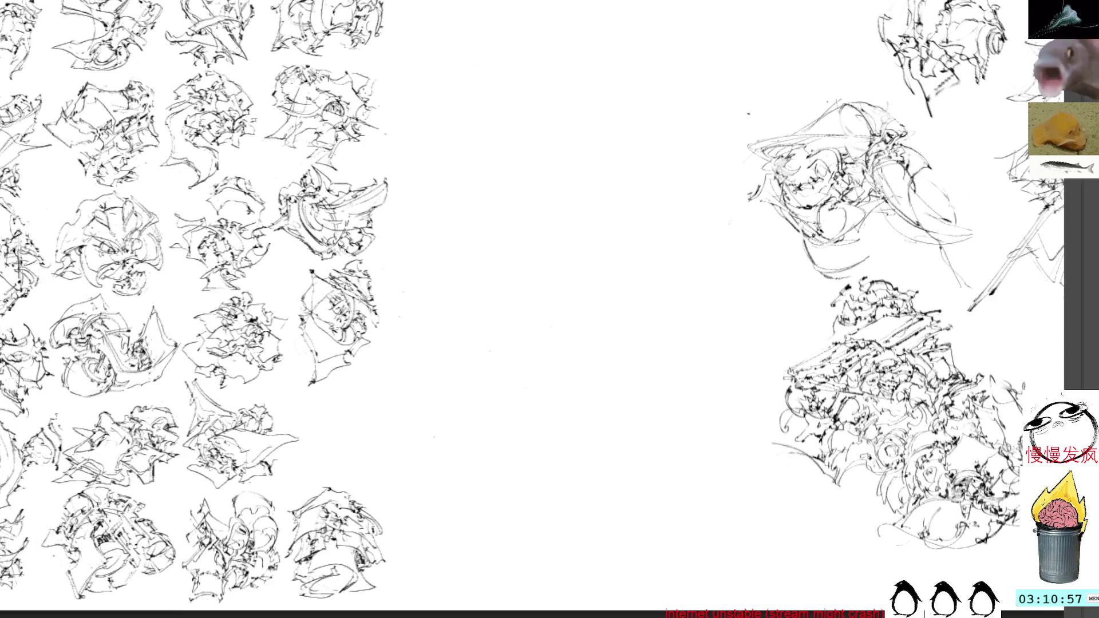
drag(510, 321, 493, 334)
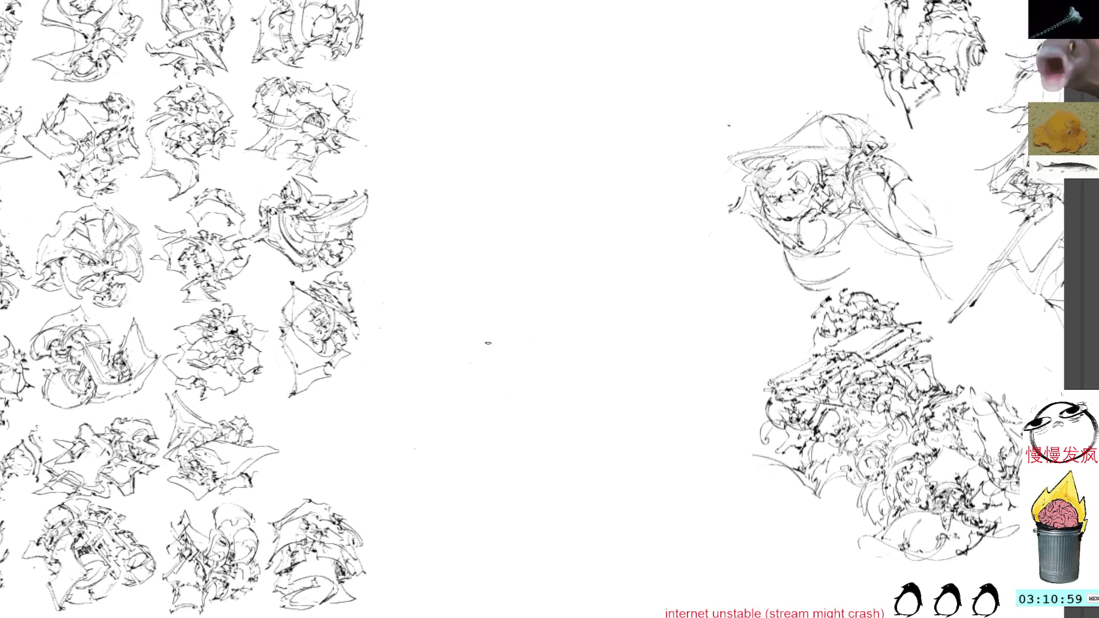
Start a new small scribble in the blank centre with a curling stroke.
mouse_move(514, 251)
mouse_down()
mouse_move(526, 273)
mouse_move(494, 271)
mouse_move(515, 268)
mouse_move(503, 306)
mouse_move(541, 258)
mouse_move(570, 279)
mouse_move(584, 258)
mouse_move(534, 245)
mouse_up()
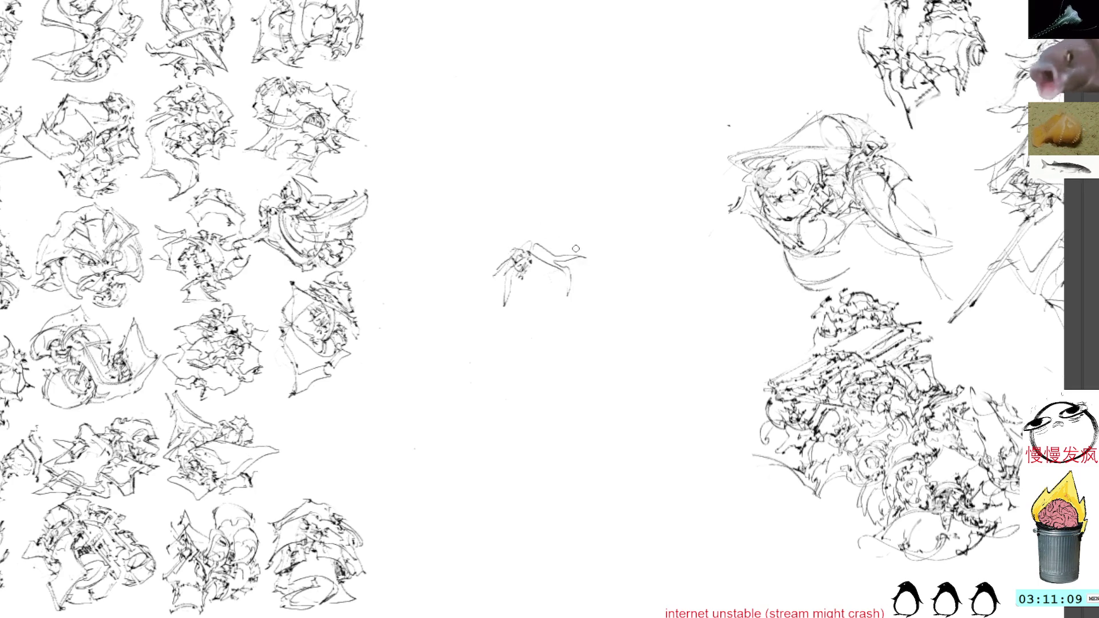
mouse_move(581, 260)
mouse_down()
mouse_move(591, 284)
mouse_move(567, 303)
mouse_move(562, 275)
mouse_up()
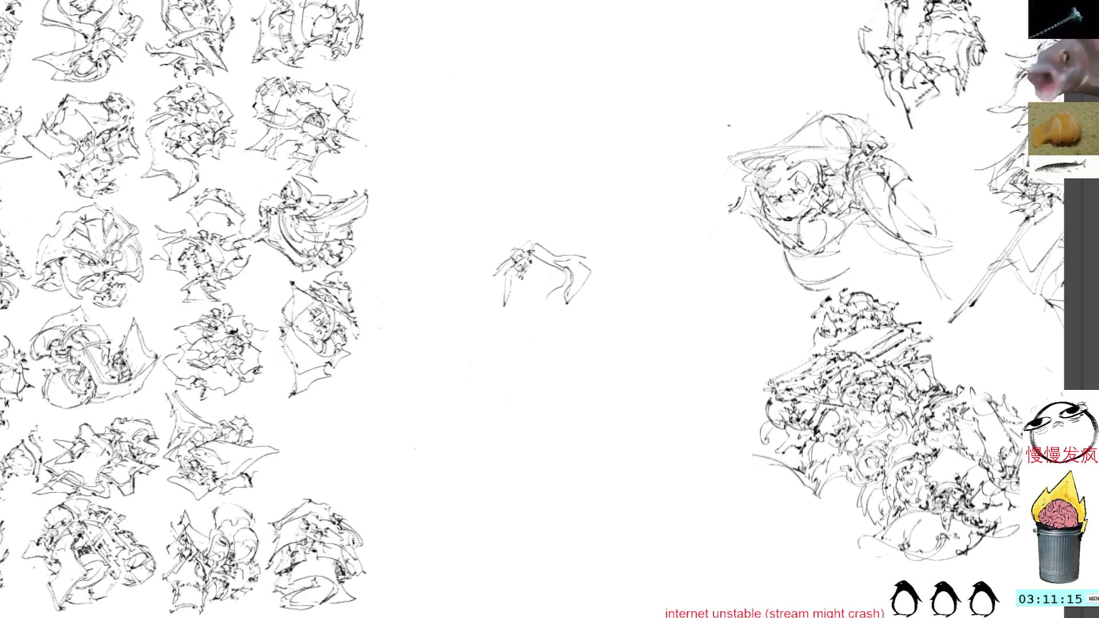
key(ctrl+t)
Rotate the small central sketch toward an upright pose and finish the transform.
mouse_move(596, 177)
mouse_down()
mouse_move(444, 298)
mouse_move(559, 277)
mouse_up()
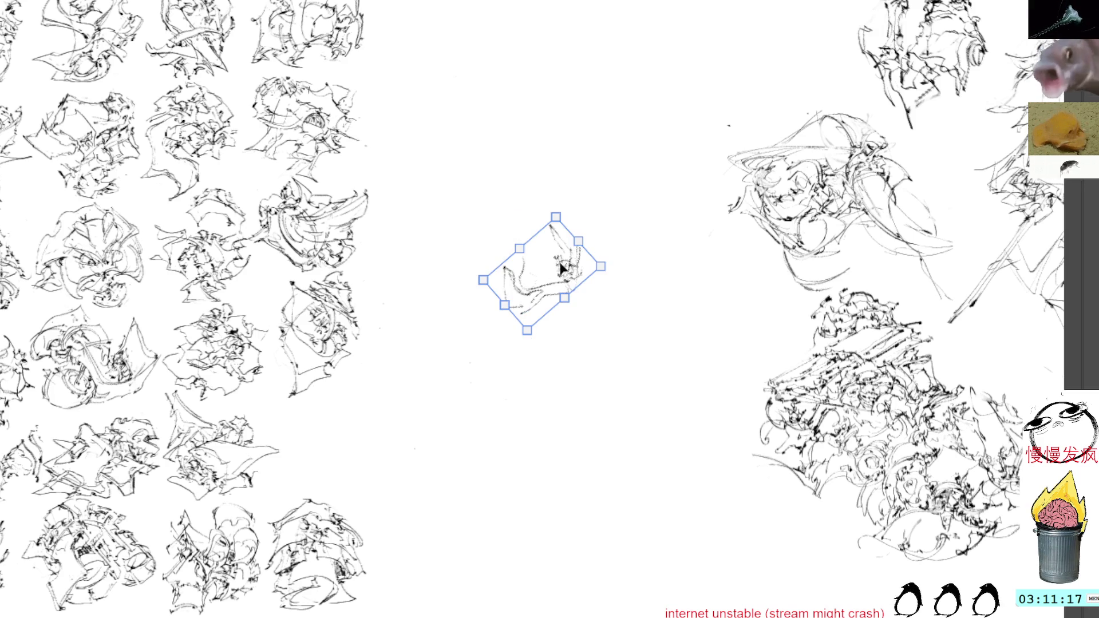
drag(589, 161, 552, 258)
key(Escape)
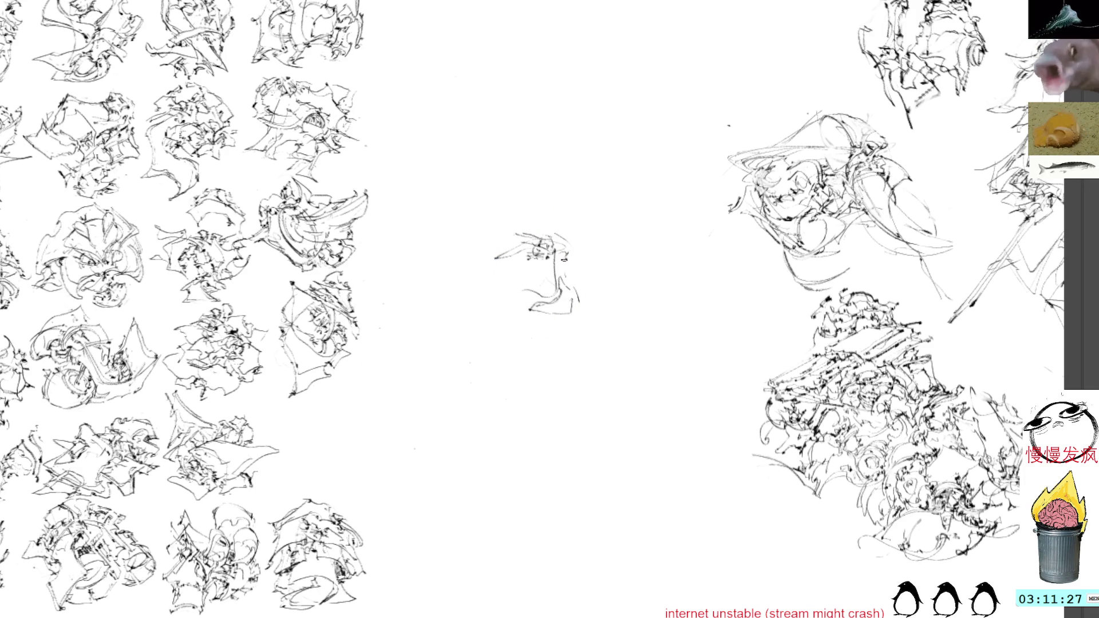
Extend the central sketch's right outline and left part, undoing stray strokes.
mouse_move(562, 241)
mouse_down()
mouse_move(591, 256)
mouse_move(567, 280)
mouse_up()
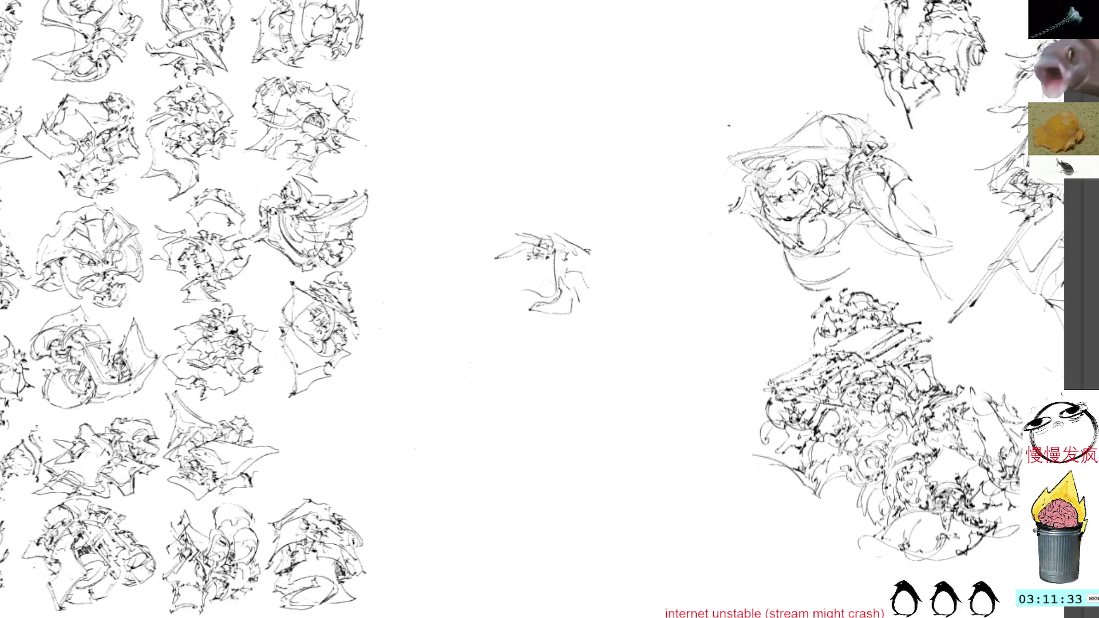
mouse_move(592, 264)
mouse_down()
mouse_move(594, 296)
mouse_move(585, 272)
mouse_move(593, 254)
mouse_move(597, 294)
mouse_move(560, 279)
mouse_move(596, 296)
mouse_move(599, 258)
mouse_move(590, 286)
mouse_up()
key(ctrl+z)
mouse_move(502, 253)
mouse_down()
mouse_move(516, 258)
mouse_move(496, 287)
mouse_move(555, 268)
mouse_move(541, 238)
mouse_move(555, 227)
mouse_move(586, 251)
mouse_up()
key(ctrl+z)
key(ctrl+z)
Add strokes to the sketch's top-right and lower-left parts.
drag(562, 248, 585, 256)
drag(500, 289, 534, 297)
mouse_move(522, 300)
mouse_down()
mouse_move(537, 274)
mouse_move(531, 301)
mouse_move(542, 299)
mouse_up()
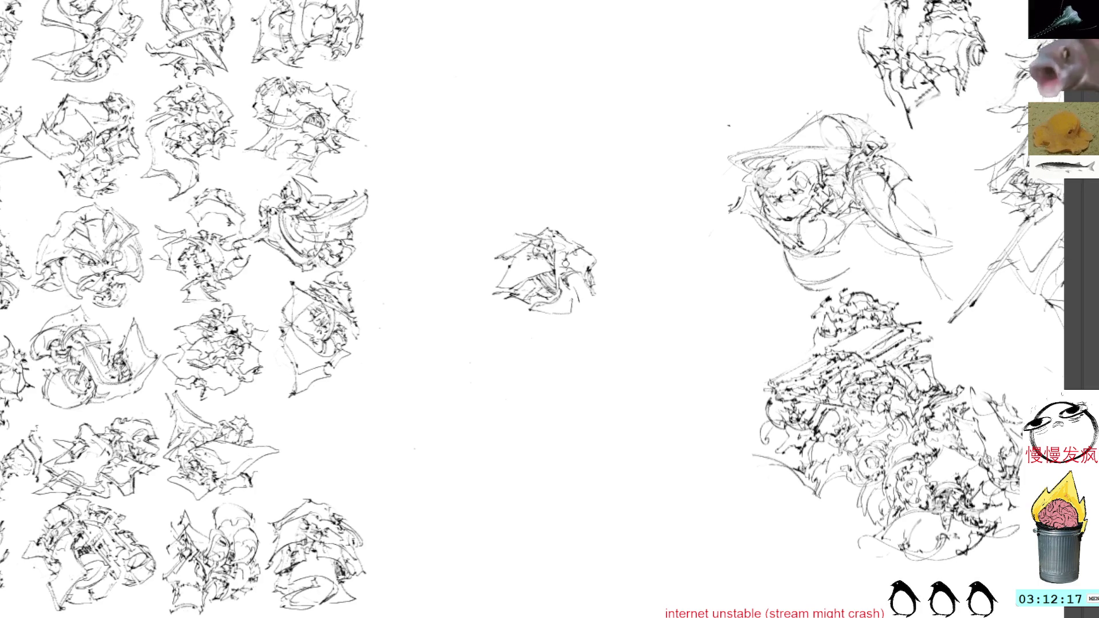
Add a small inner mark, top strokes and right-side curves to the sketch, undoing the last ones.
mouse_move(559, 290)
mouse_down()
mouse_move(570, 318)
mouse_move(580, 292)
mouse_move(584, 301)
mouse_move(576, 286)
mouse_up()
drag(582, 175, 591, 270)
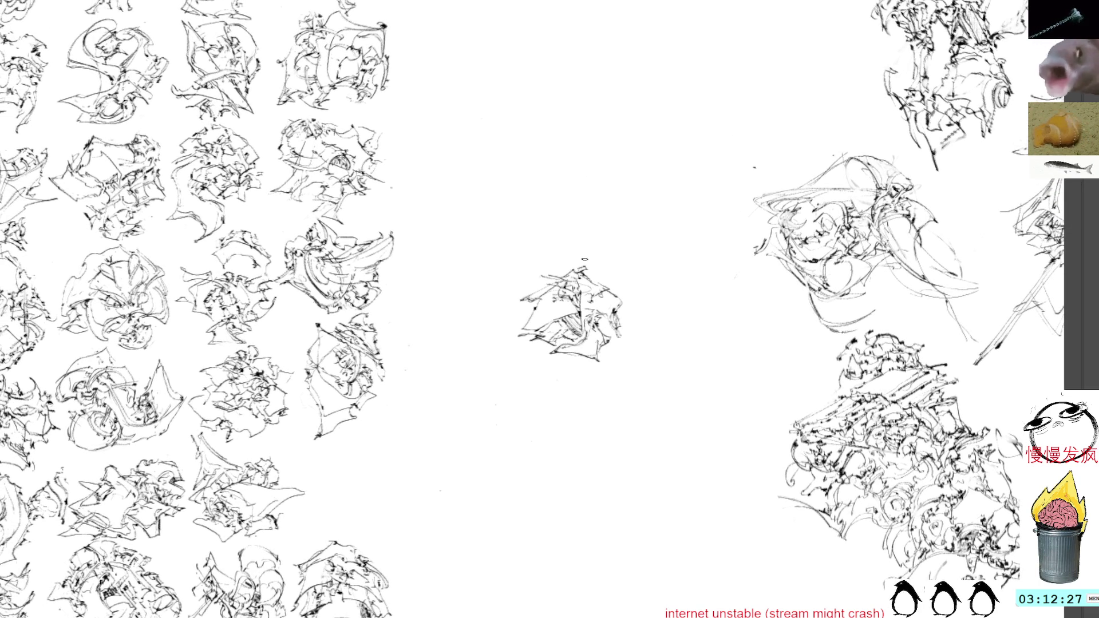
mouse_move(578, 263)
mouse_down()
mouse_move(626, 296)
mouse_move(631, 324)
mouse_up()
mouse_move(604, 285)
mouse_down()
mouse_move(642, 318)
mouse_move(614, 326)
mouse_move(625, 309)
mouse_move(642, 320)
mouse_up()
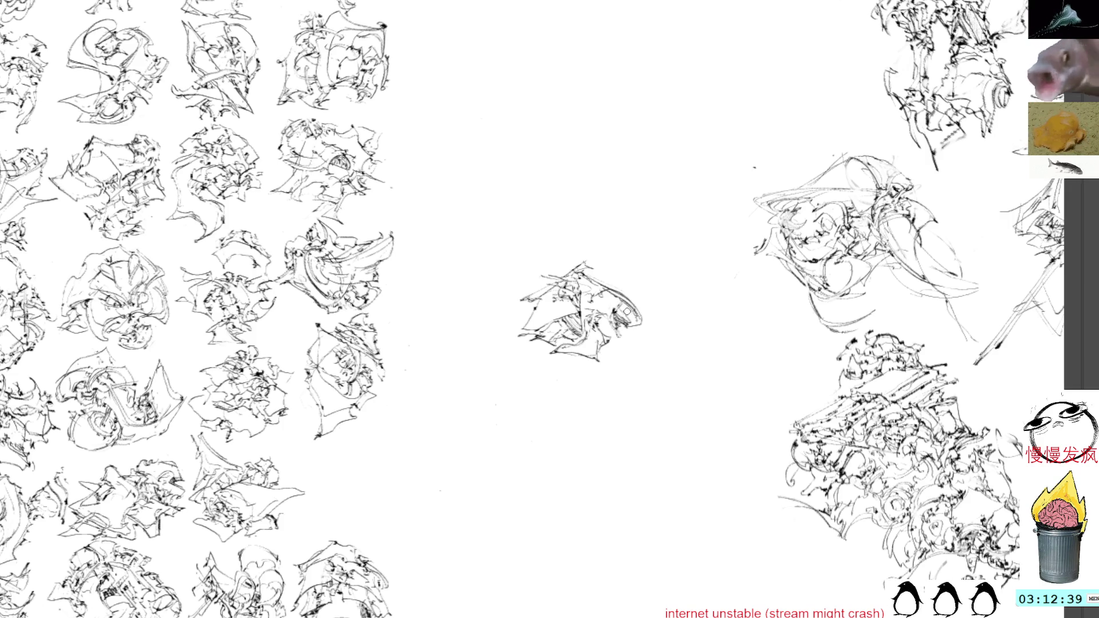
key(ctrl+z)
key(ctrl+z)
key(ctrl+z)
key(ctrl+z)
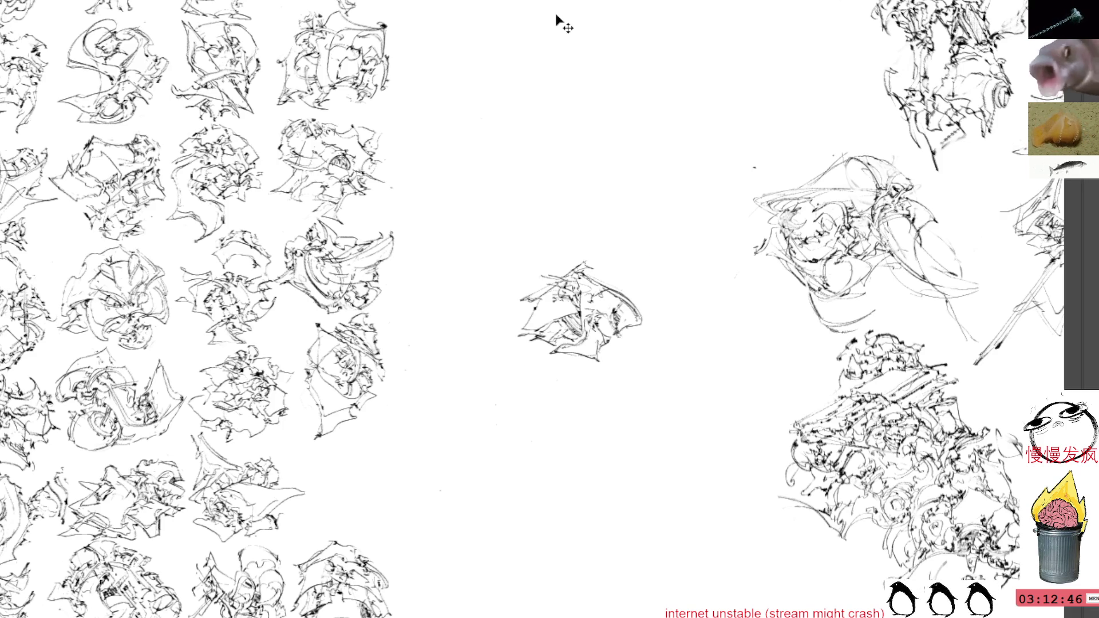
Move the central sketch down-left into the grid gap, tilt it clockwise and commit.
key(ctrl+t)
drag(589, 307, 361, 476)
drag(421, 419, 335, 353)
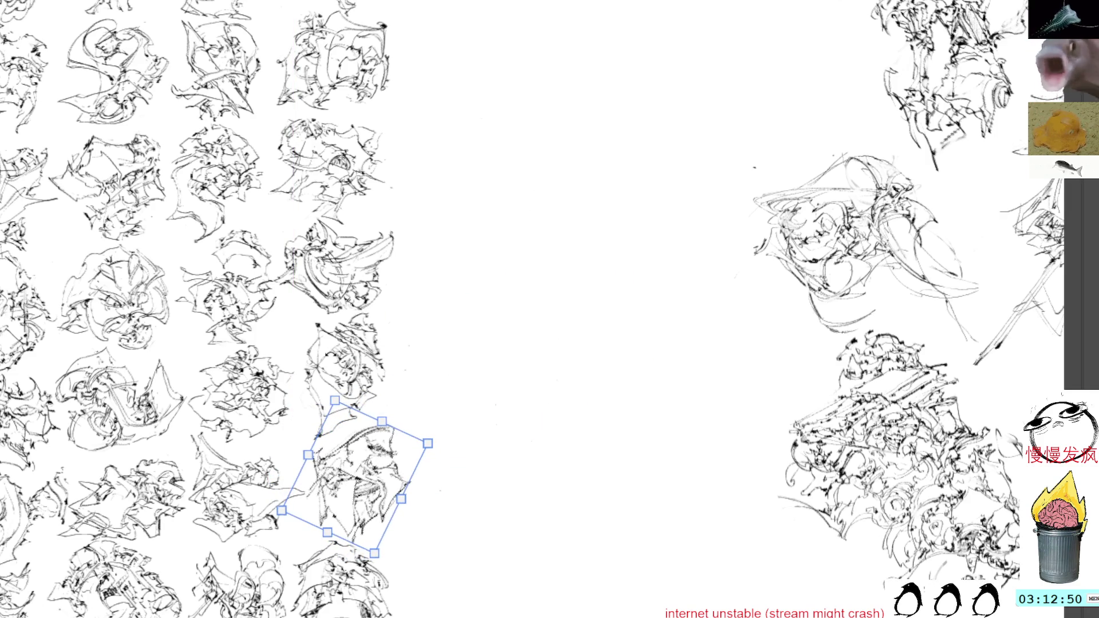
drag(381, 455, 372, 456)
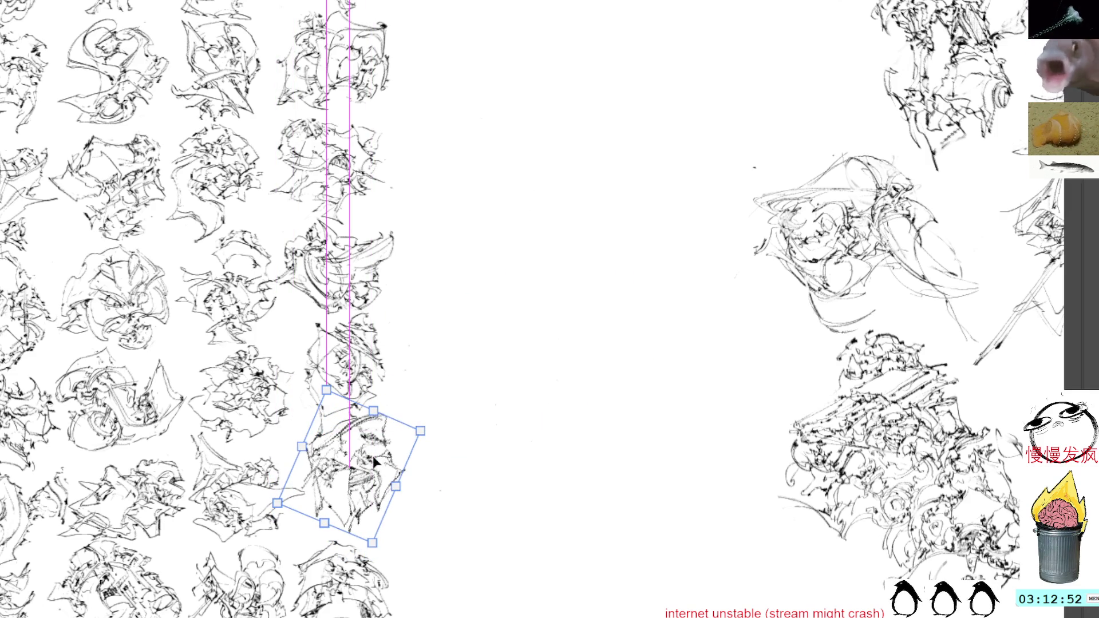
drag(407, 299, 402, 316)
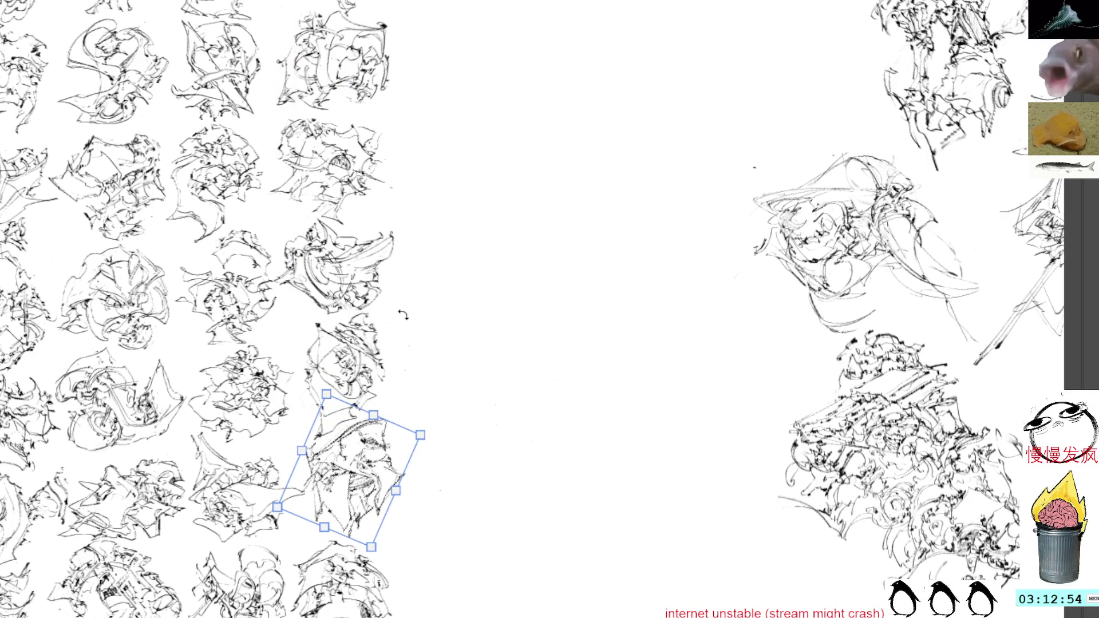
key(Return)
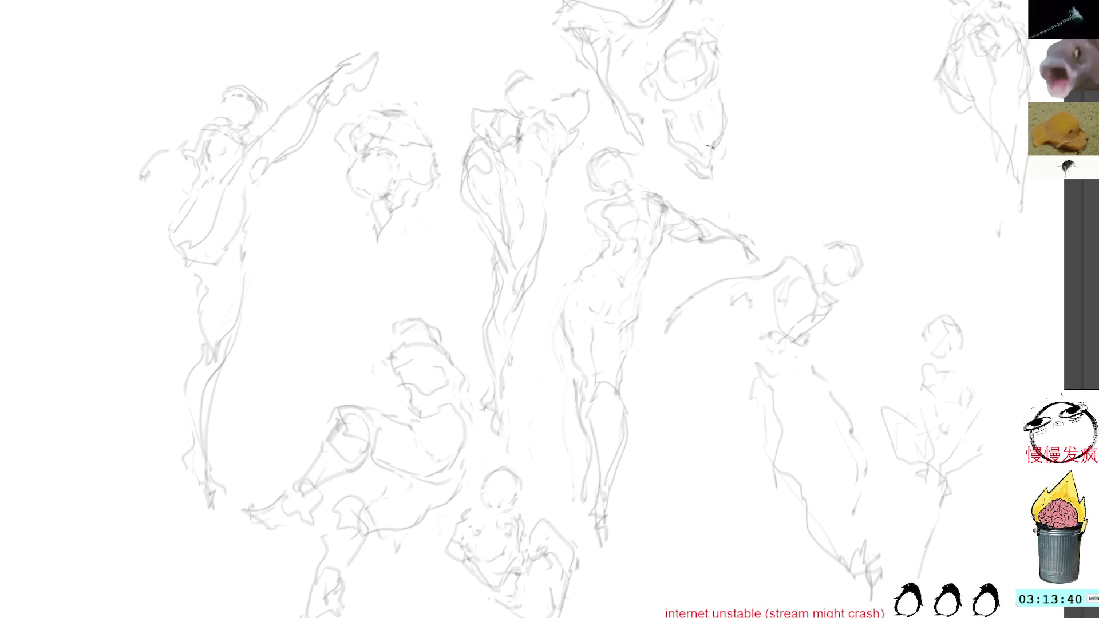
Pan the canvas to bring the gray gesture figures into view.
drag(746, 71, 679, 196)
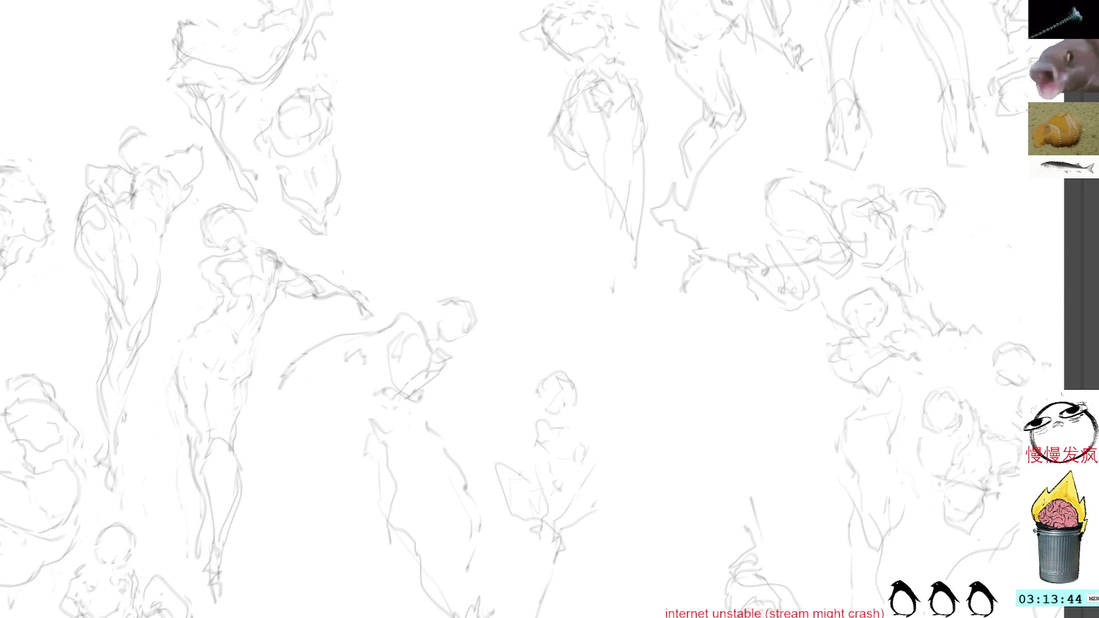
drag(496, 151, 529, 295)
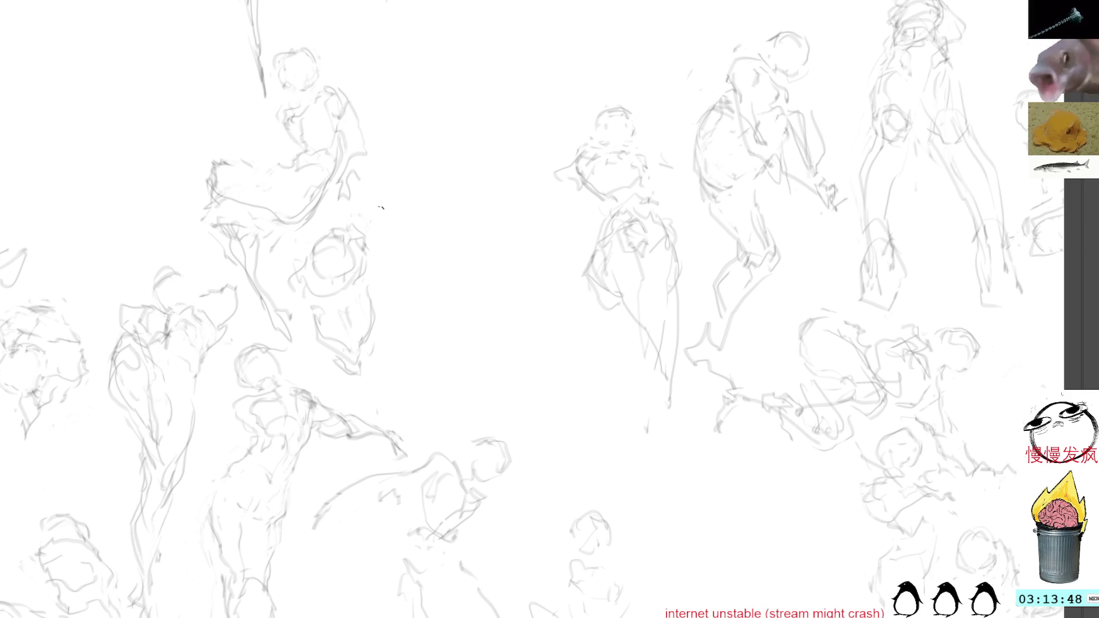
Sketch a new standing gesture figure's body curve, legs, head, shoulders and chest.
mouse_move(448, 210)
mouse_down()
mouse_move(456, 283)
mouse_move(480, 291)
mouse_move(492, 337)
mouse_up()
drag(506, 222, 506, 371)
drag(498, 320, 521, 429)
mouse_move(477, 194)
mouse_down()
mouse_move(439, 234)
mouse_move(457, 217)
mouse_up()
mouse_move(519, 192)
mouse_down()
mouse_move(512, 238)
mouse_move(507, 187)
mouse_up()
mouse_move(509, 184)
mouse_down()
mouse_move(465, 187)
mouse_move(461, 199)
mouse_up()
drag(477, 215, 507, 227)
Refine the figure's head, add a torso stroke and darker left edge, then lasso it.
mouse_move(475, 174)
mouse_down()
mouse_move(496, 163)
mouse_move(469, 181)
mouse_up()
drag(488, 142, 498, 168)
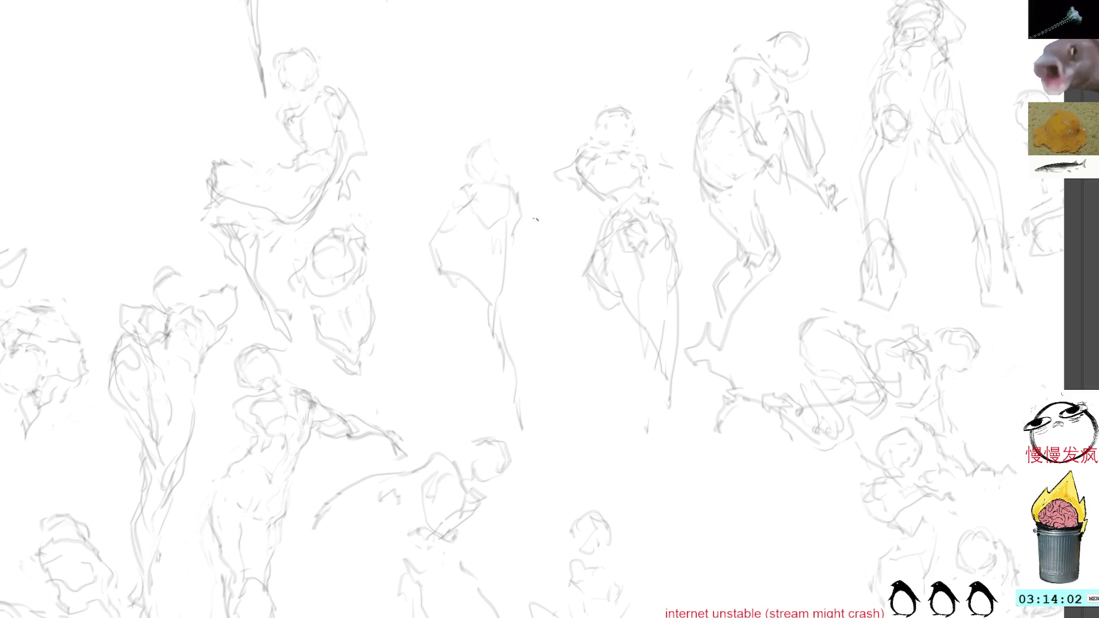
mouse_move(466, 153)
mouse_down()
mouse_move(454, 169)
mouse_move(440, 129)
mouse_move(456, 112)
mouse_move(501, 127)
mouse_move(520, 144)
mouse_move(518, 161)
mouse_up()
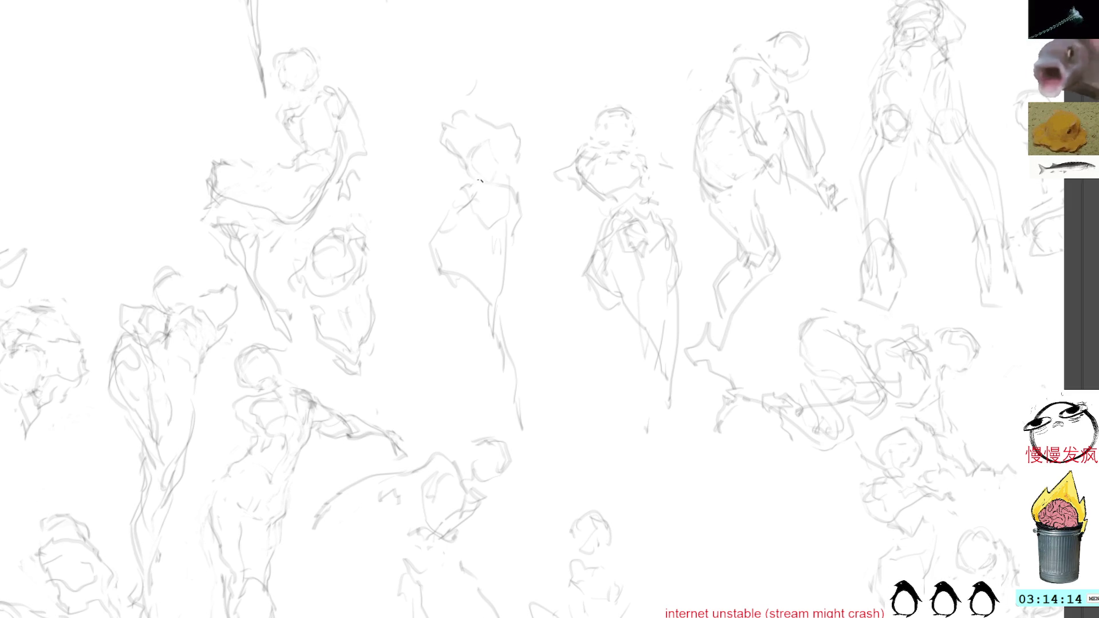
mouse_move(449, 89)
mouse_down()
mouse_move(469, 130)
mouse_move(483, 85)
mouse_move(455, 95)
mouse_move(482, 109)
mouse_up()
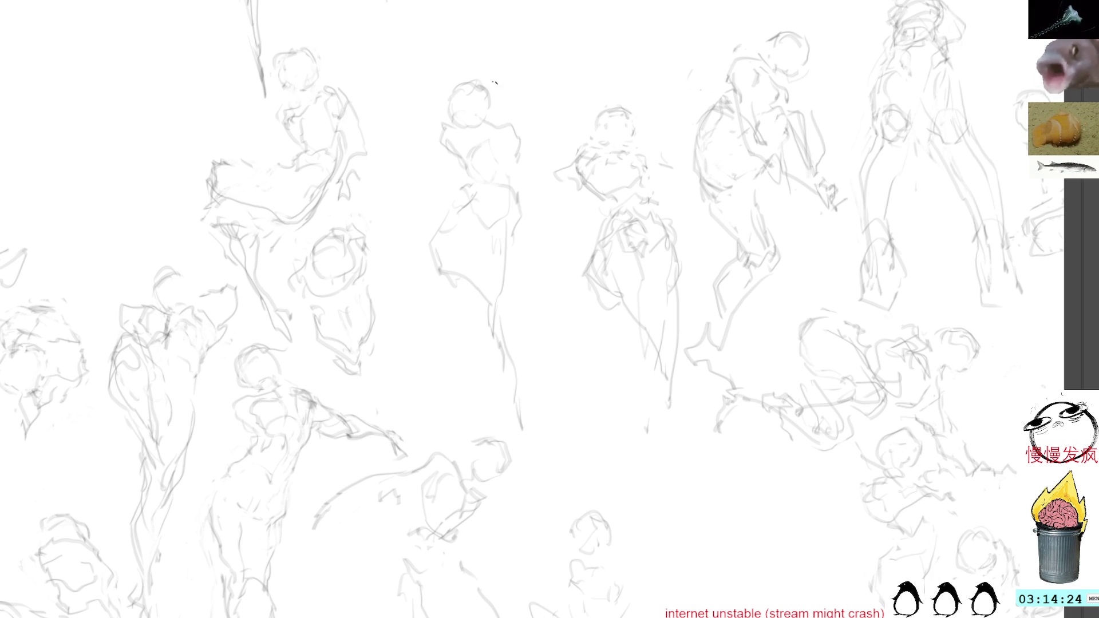
mouse_move(483, 263)
mouse_down()
mouse_move(486, 324)
mouse_move(509, 375)
mouse_up()
drag(446, 232, 440, 296)
mouse_move(478, 44)
mouse_down()
mouse_move(419, 318)
mouse_move(485, 47)
mouse_up()
Tilt and move the selected figure up-left, mirror it horizontally and commit.
key(ctrl+t)
drag(706, 67, 602, 86)
drag(519, 211, 504, 166)
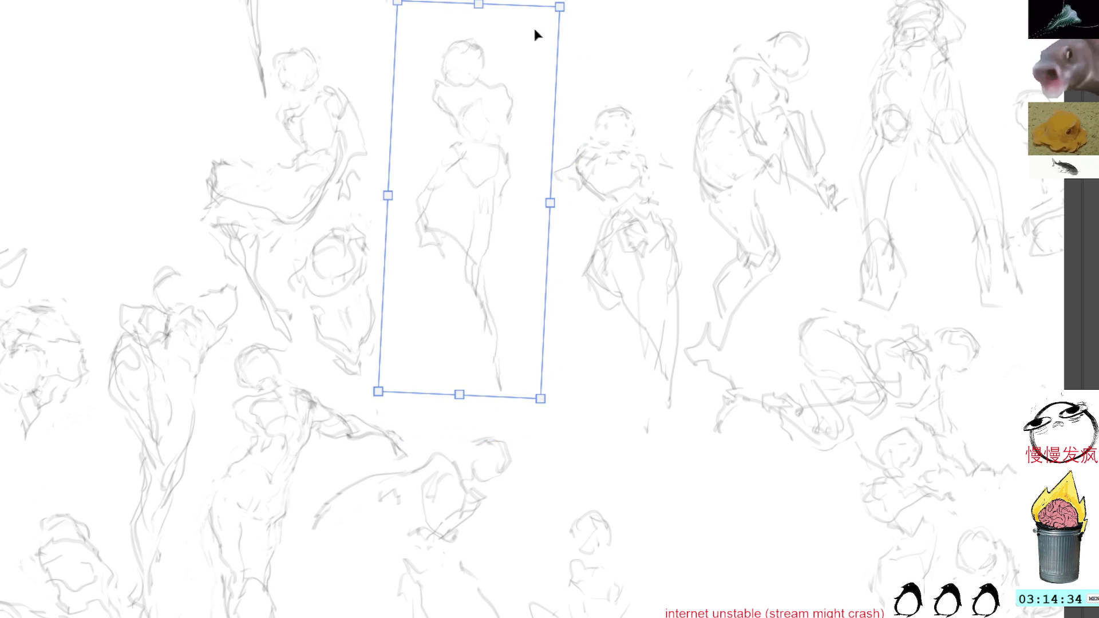
mouse_move(554, 13)
mouse_down()
mouse_move(642, 48)
mouse_move(589, 55)
mouse_up()
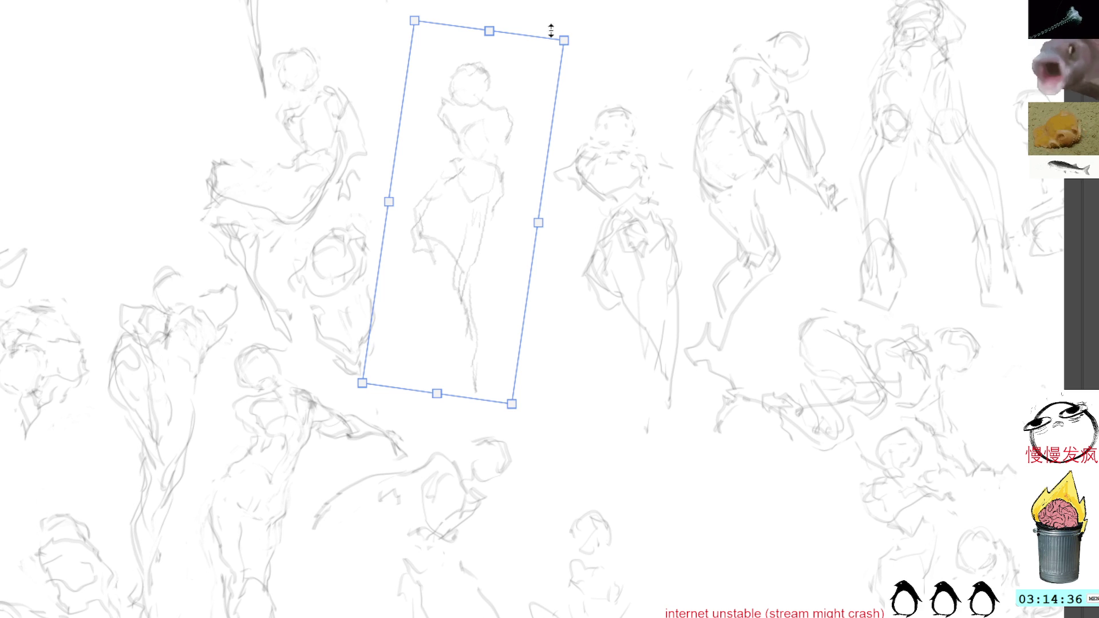
key(h)
drag(492, 214, 499, 230)
key(Return)
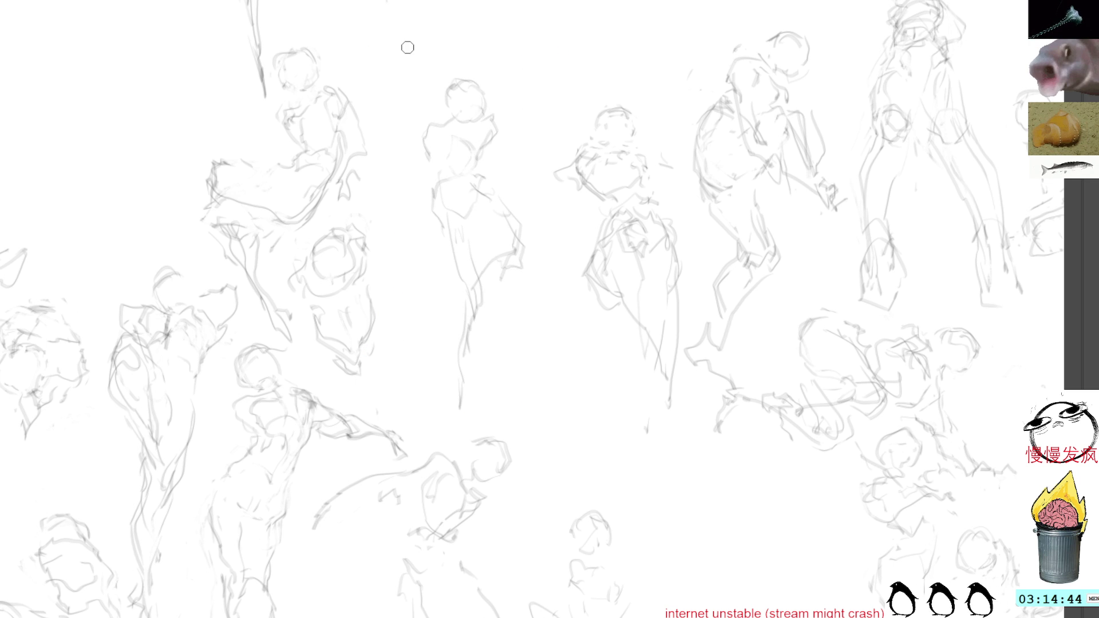
Add contour strokes on the figure's left and lower right, and delete a stray stroke.
drag(443, 230, 486, 302)
mouse_move(471, 251)
mouse_down()
mouse_move(482, 311)
mouse_move(463, 360)
mouse_up()
drag(514, 282, 506, 313)
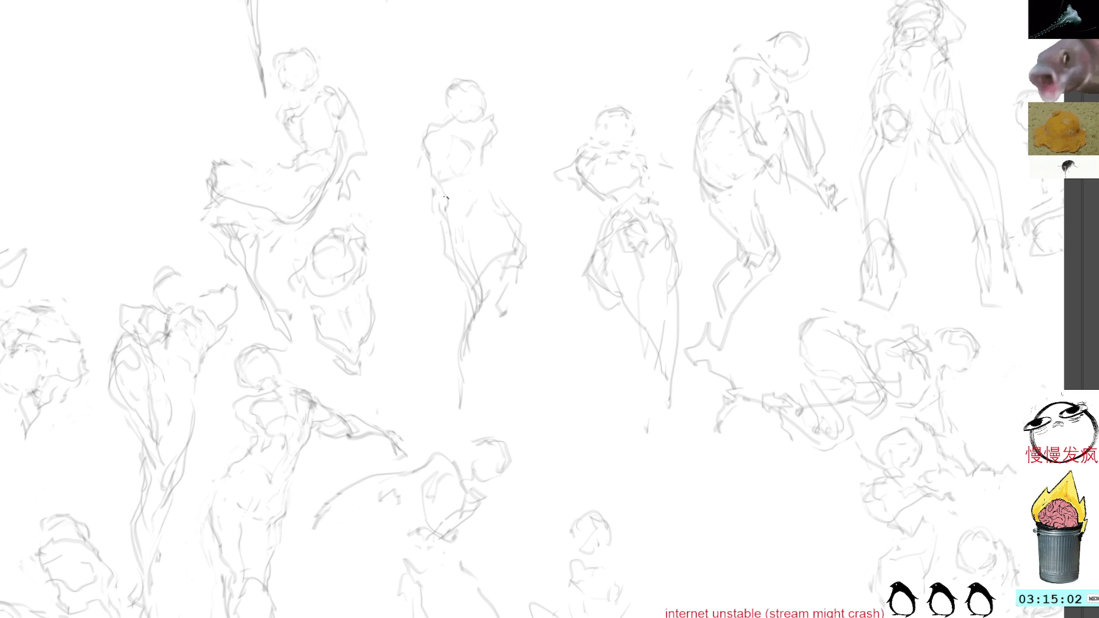
drag(519, 300, 505, 317)
key(Delete)
Add a shoulder stroke and a tiny head mark, then lasso the figure for transforming.
key(b)
drag(497, 131, 529, 149)
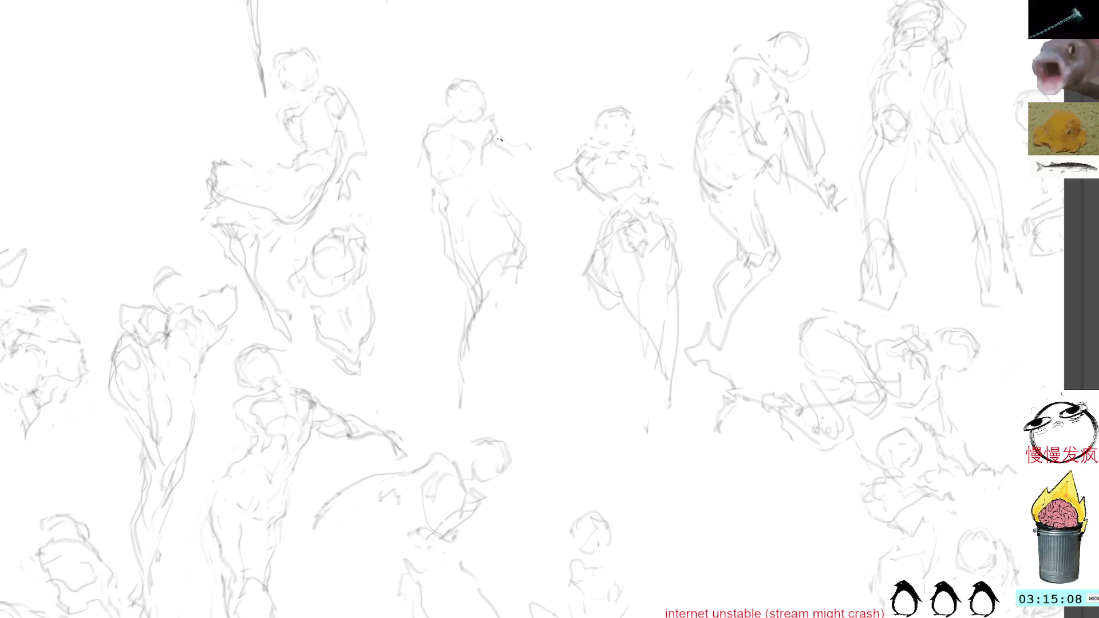
drag(462, 117, 466, 122)
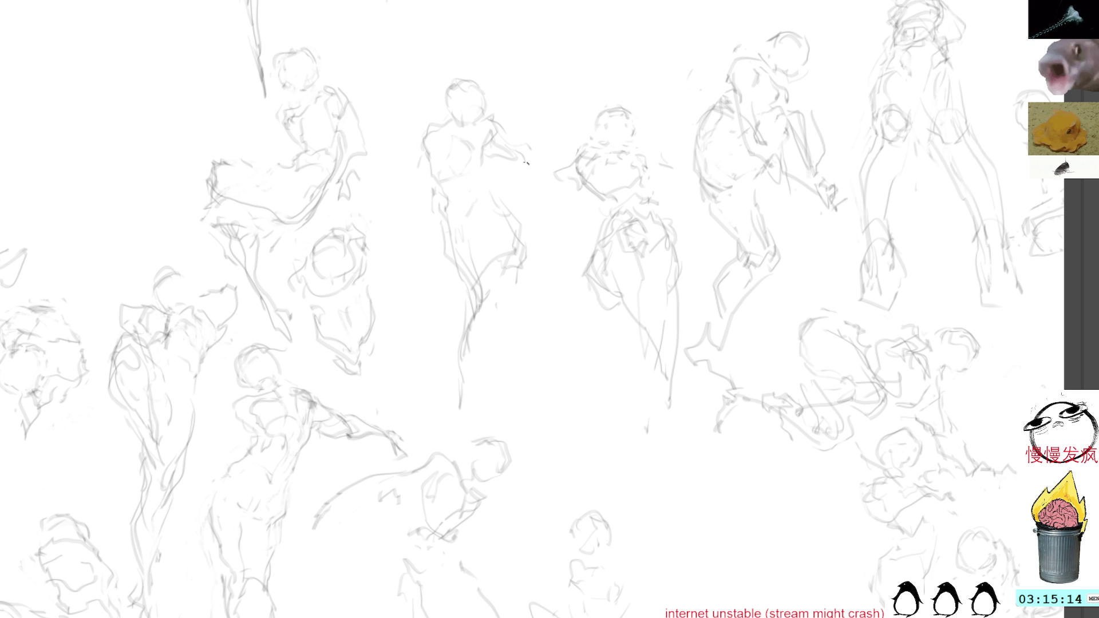
mouse_move(505, 62)
mouse_down()
mouse_move(436, 384)
mouse_move(510, 125)
mouse_up()
key(ctrl+t)
Drag the selected figure upward toward the canvas top.
drag(471, 182, 458, 97)
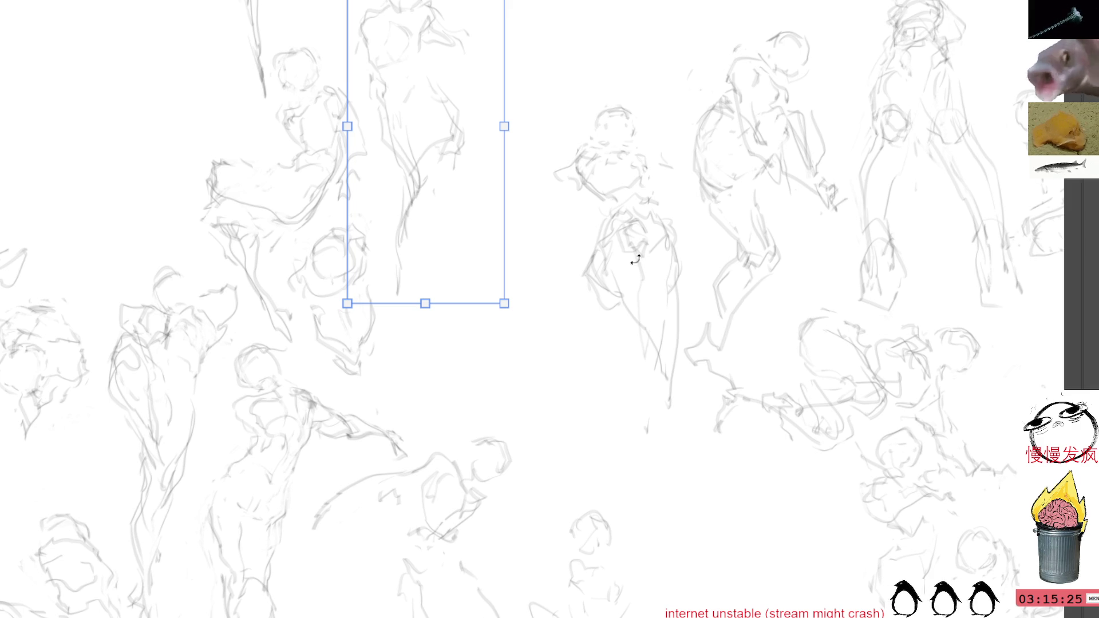
Commit the previous figure's position and pan to an emptier part of the canvas.
key(ctrl+d)
mouse_move(633, 93)
mouse_down()
mouse_move(621, 203)
mouse_move(556, 244)
mouse_move(565, 253)
mouse_up()
Sketch a new gesture figure's round head with shoulder, hand and a mark below.
mouse_move(575, 207)
mouse_down()
mouse_move(550, 244)
mouse_move(586, 232)
mouse_move(559, 247)
mouse_move(545, 229)
mouse_move(597, 289)
mouse_move(601, 277)
mouse_move(583, 330)
mouse_up()
drag(567, 282, 560, 294)
mouse_move(516, 206)
mouse_down()
mouse_move(536, 254)
mouse_move(552, 237)
mouse_up()
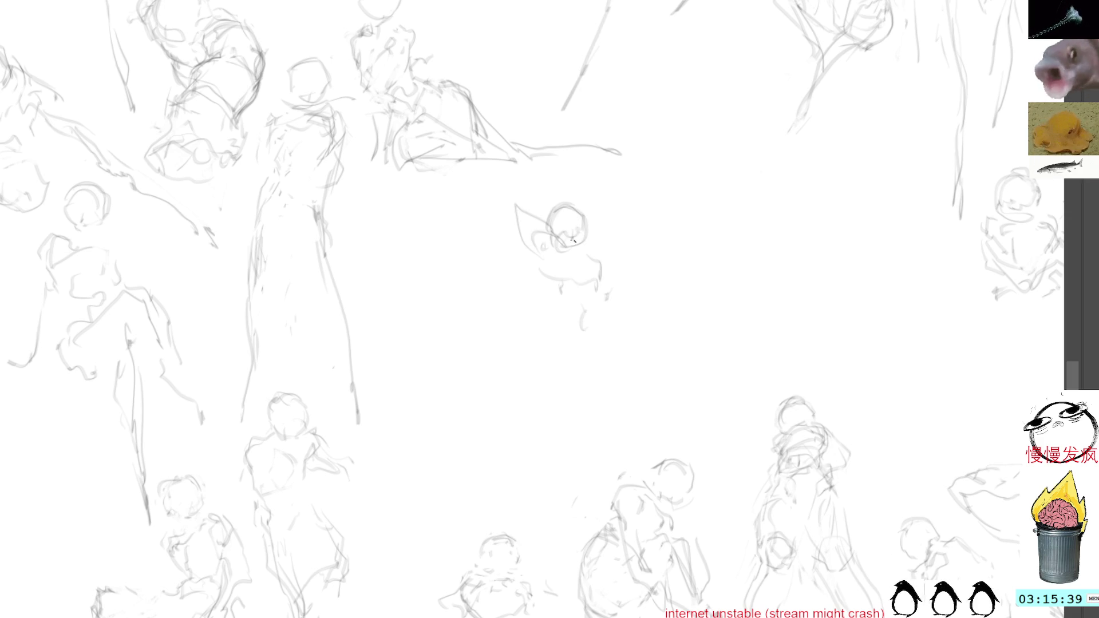
Remove the stray hand strokes, then add face details and the torso's right side.
mouse_move(556, 272)
mouse_down()
mouse_move(548, 242)
mouse_move(570, 296)
mouse_move(526, 213)
mouse_move(603, 254)
mouse_move(610, 277)
mouse_up()
key(Delete)
drag(557, 226, 584, 242)
drag(560, 294, 593, 343)
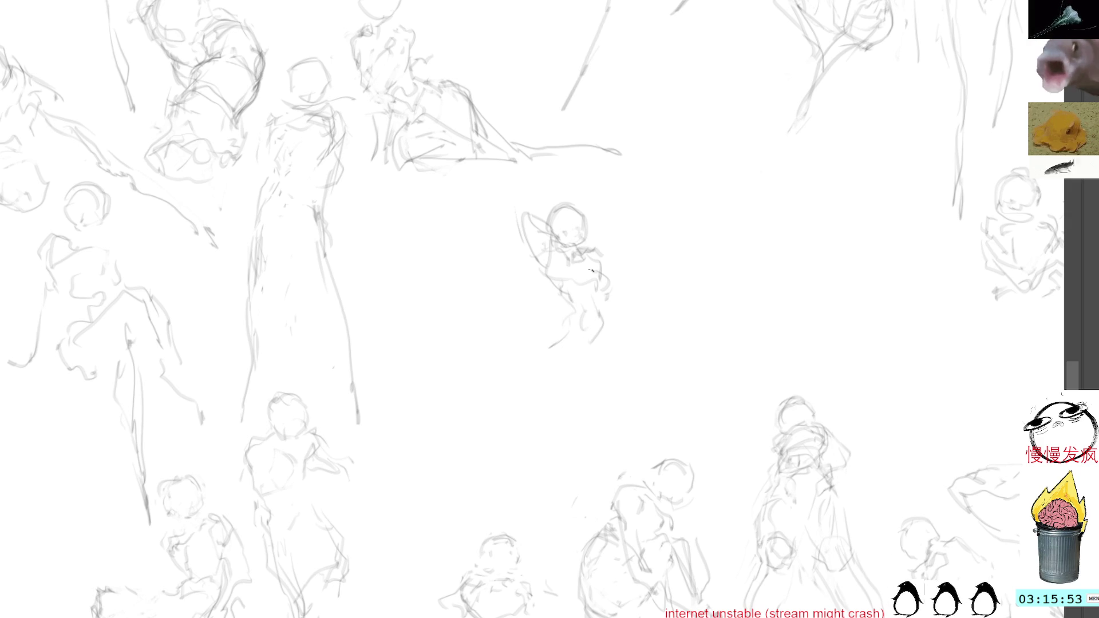
mouse_move(593, 261)
mouse_down()
mouse_move(612, 299)
mouse_move(602, 272)
mouse_move(544, 335)
mouse_move(566, 339)
mouse_move(546, 352)
mouse_move(548, 383)
mouse_up()
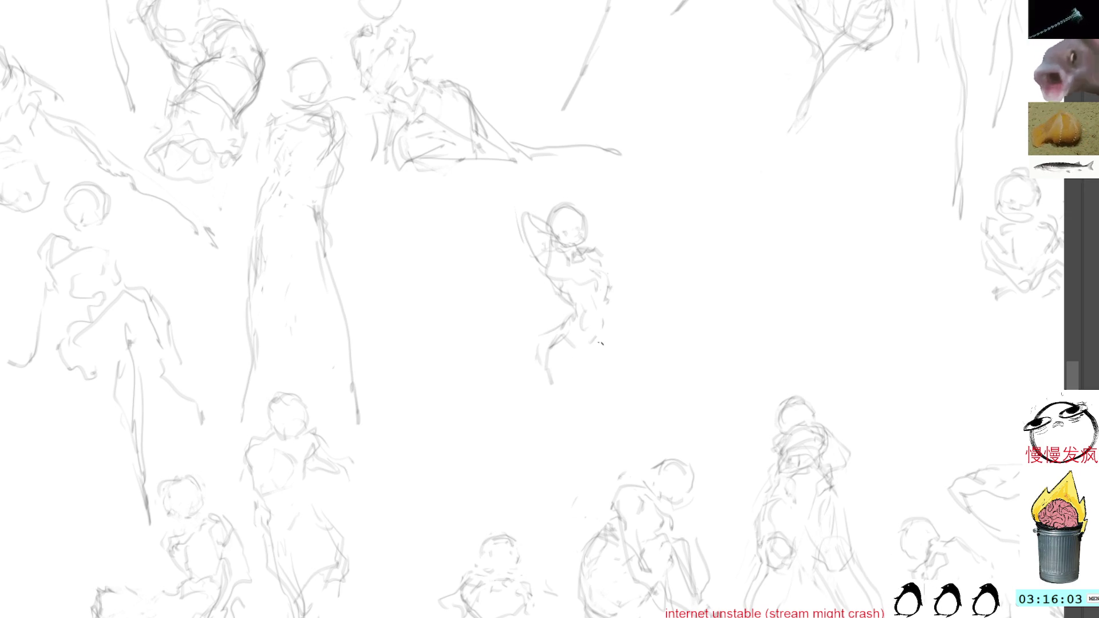
Rework the figure's legs and right side, partly erasing the lower body.
drag(546, 341, 541, 386)
mouse_move(563, 324)
mouse_down()
mouse_move(544, 369)
mouse_move(573, 390)
mouse_move(607, 355)
mouse_up()
drag(603, 268, 612, 337)
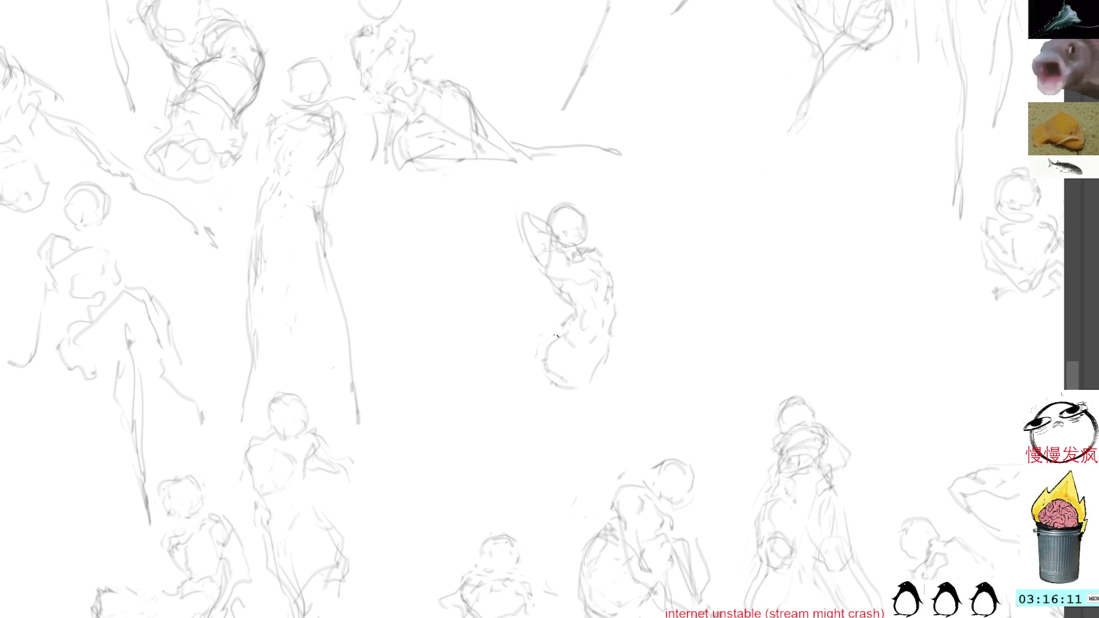
mouse_move(543, 352)
mouse_down()
mouse_move(562, 385)
mouse_move(570, 340)
mouse_move(555, 363)
mouse_move(600, 387)
mouse_up()
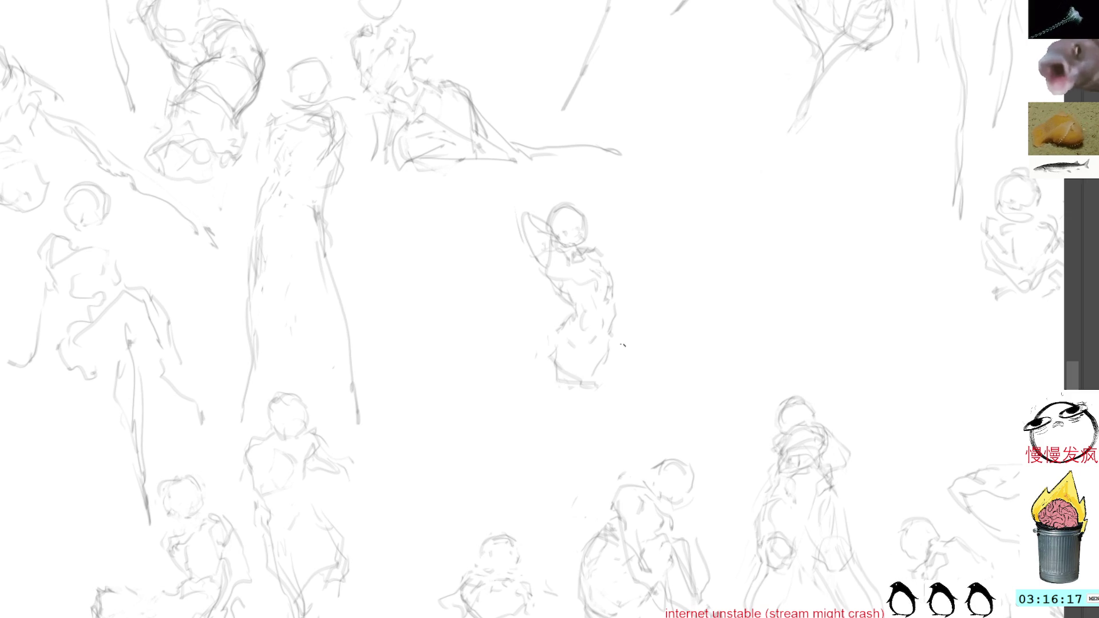
Draw a base line under the seated figure and outline a raised knee at its right.
mouse_move(618, 344)
mouse_down()
mouse_move(639, 339)
mouse_move(656, 353)
mouse_up()
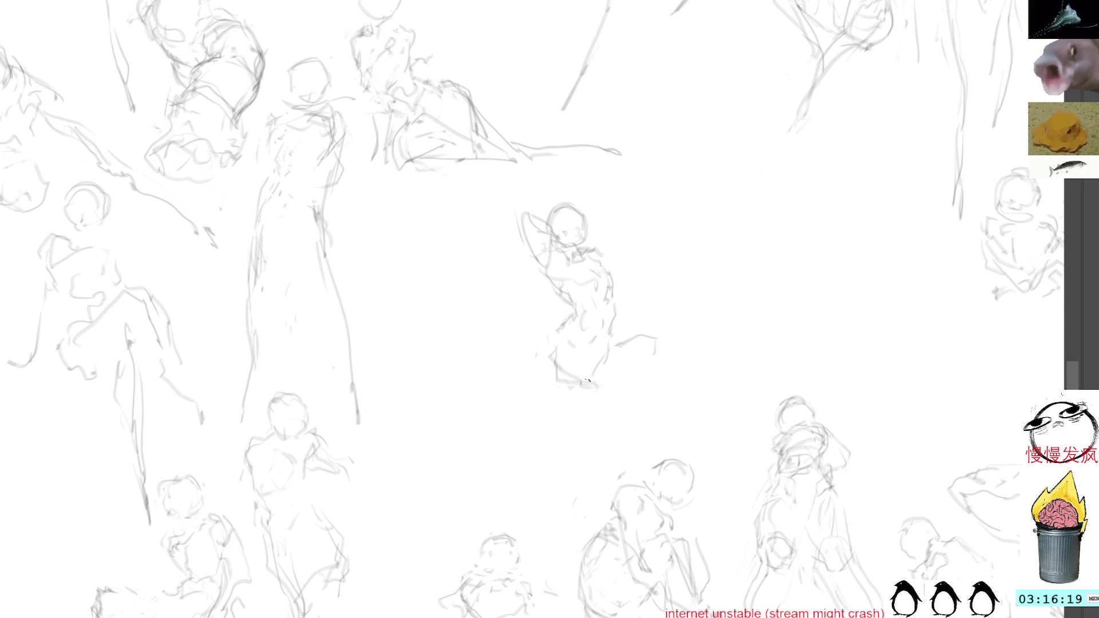
mouse_move(570, 383)
mouse_down()
mouse_move(661, 399)
mouse_move(658, 377)
mouse_up()
mouse_move(649, 290)
mouse_down()
mouse_move(655, 341)
mouse_move(637, 300)
mouse_move(656, 347)
mouse_move(644, 337)
mouse_up()
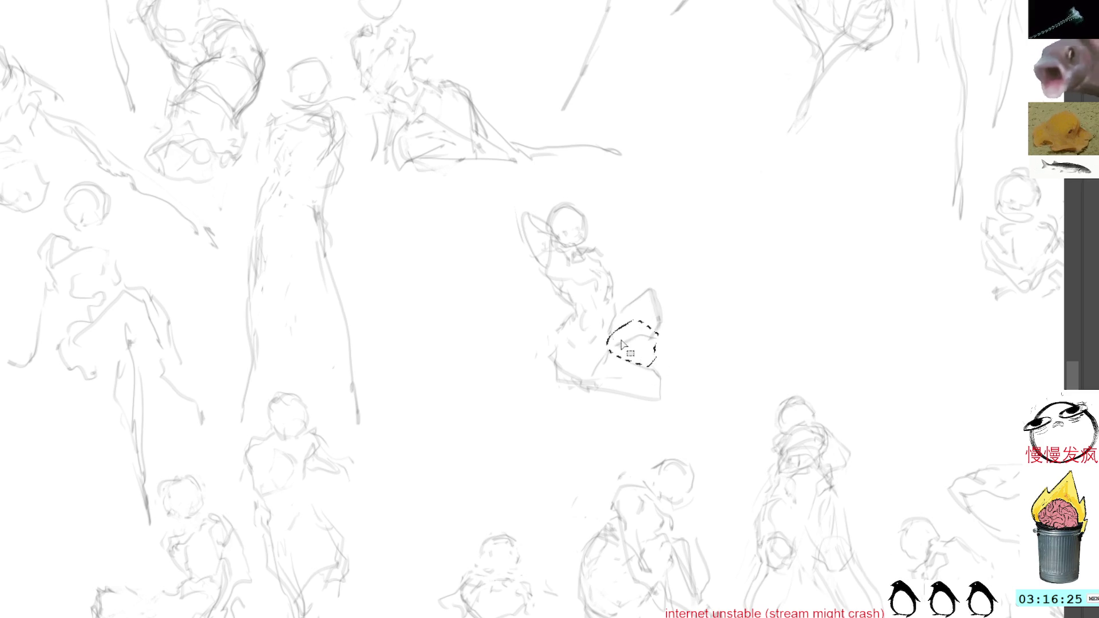
Erase the selected knee strokes and redraw the knee at the figure's right base.
key(ctrl+x)
mouse_move(635, 286)
mouse_down()
mouse_move(663, 285)
mouse_move(669, 311)
mouse_move(655, 330)
mouse_up()
Free-transform the seated figure, tilting it clockwise and shifting it left, then commit.
mouse_move(544, 194)
mouse_down()
mouse_move(719, 306)
mouse_move(626, 193)
mouse_up()
key(ctrl+t)
drag(785, 143, 719, 223)
drag(666, 292, 586, 293)
drag(746, 150, 753, 177)
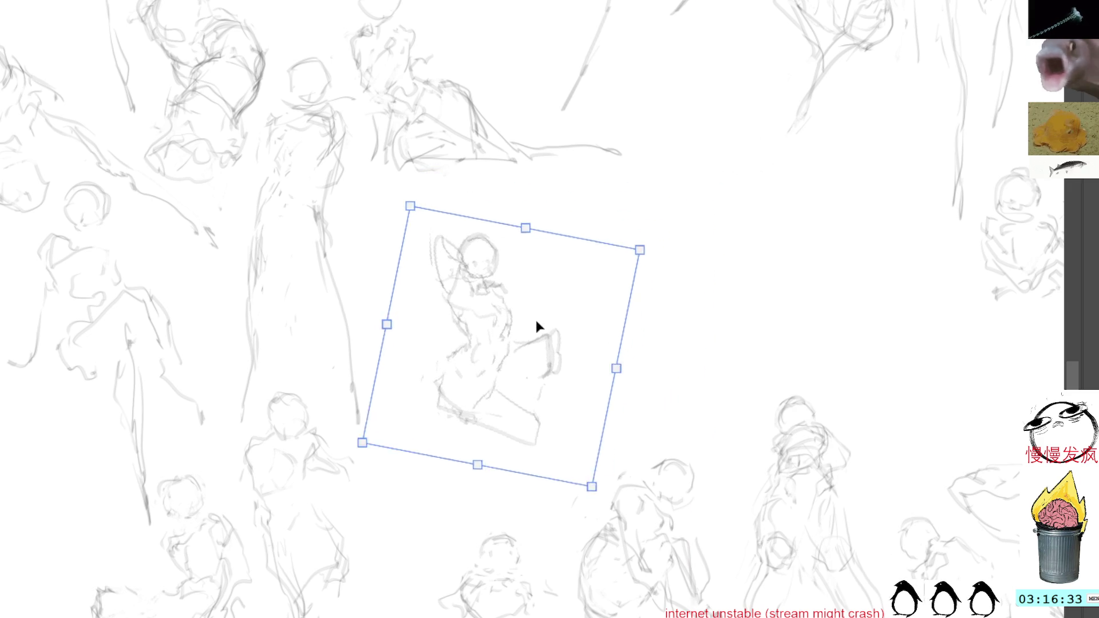
drag(537, 316, 536, 284)
key(Return)
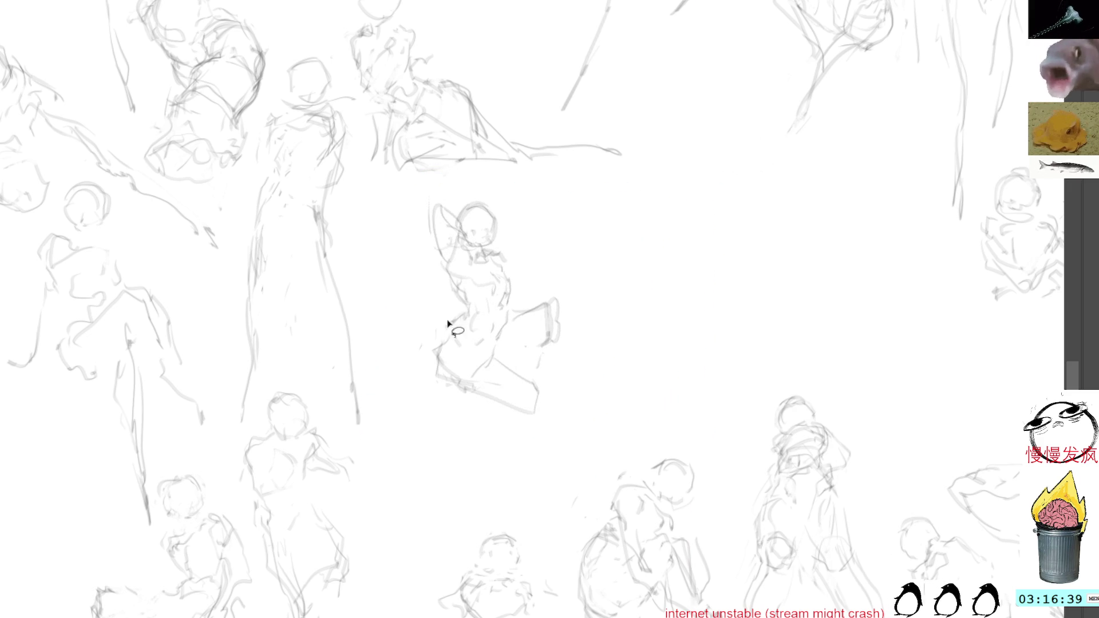
key(b)
Darken the seated figure's lower edges, sketch and nudge its right shoulder and arm, add hand detail.
drag(427, 364, 498, 397)
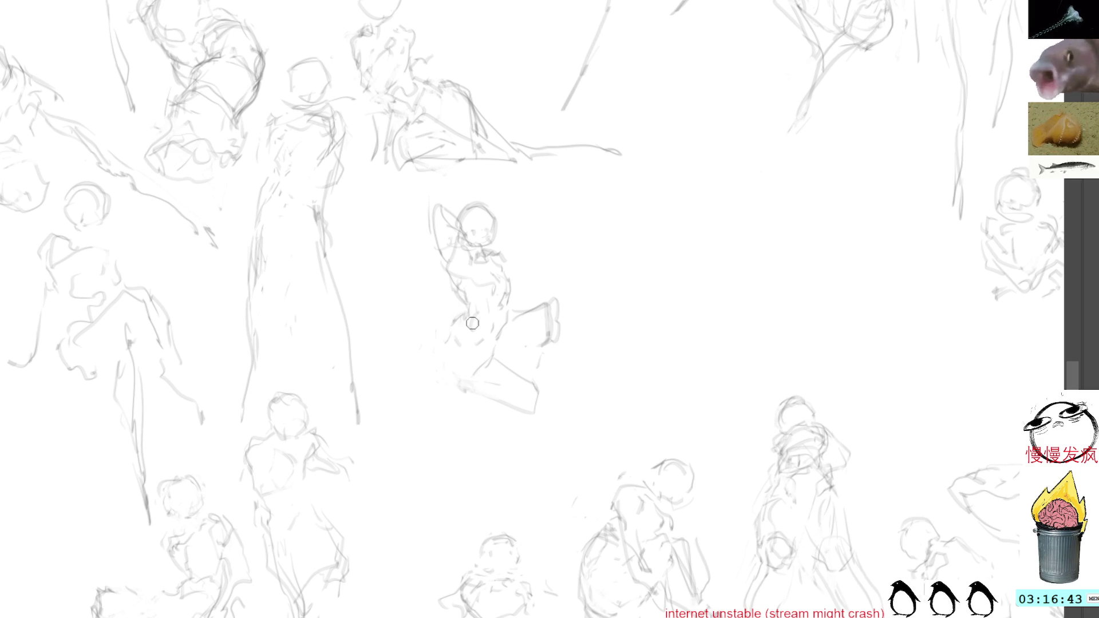
mouse_move(438, 337)
mouse_down()
mouse_move(474, 386)
mouse_move(542, 400)
mouse_up()
mouse_move(499, 349)
mouse_down()
mouse_move(534, 378)
mouse_move(502, 354)
mouse_up()
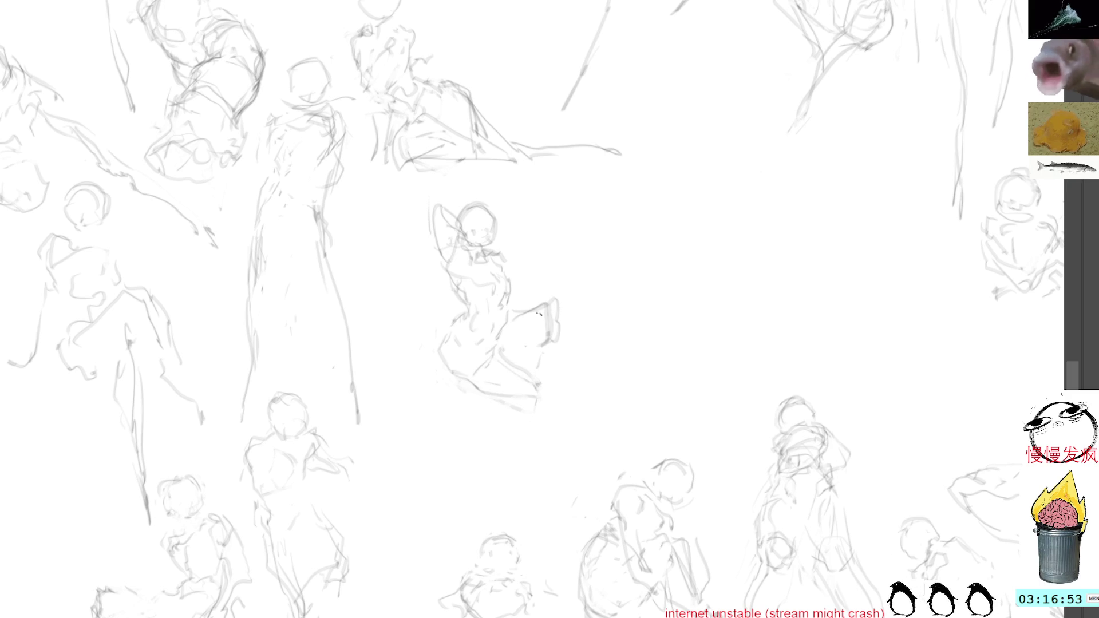
mouse_move(502, 247)
mouse_down()
mouse_move(531, 249)
mouse_move(519, 268)
mouse_move(511, 245)
mouse_move(510, 257)
mouse_move(516, 244)
mouse_move(532, 271)
mouse_move(540, 248)
mouse_move(539, 272)
mouse_up()
key(l)
key(ctrl+d)
mouse_move(446, 246)
mouse_down()
mouse_move(460, 254)
mouse_move(427, 266)
mouse_move(461, 279)
mouse_up()
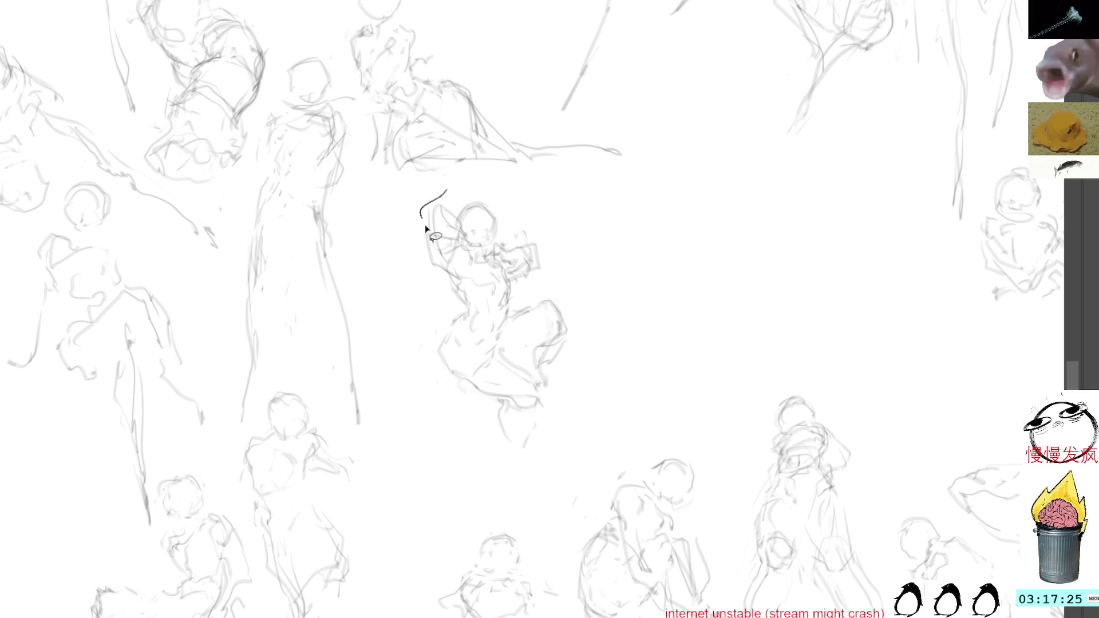
Lasso the whole central figure and move it up-left with free transform, then commit.
mouse_move(447, 196)
mouse_down()
mouse_move(448, 248)
mouse_move(483, 260)
mouse_move(448, 276)
mouse_move(463, 280)
mouse_move(448, 327)
mouse_move(455, 370)
mouse_up()
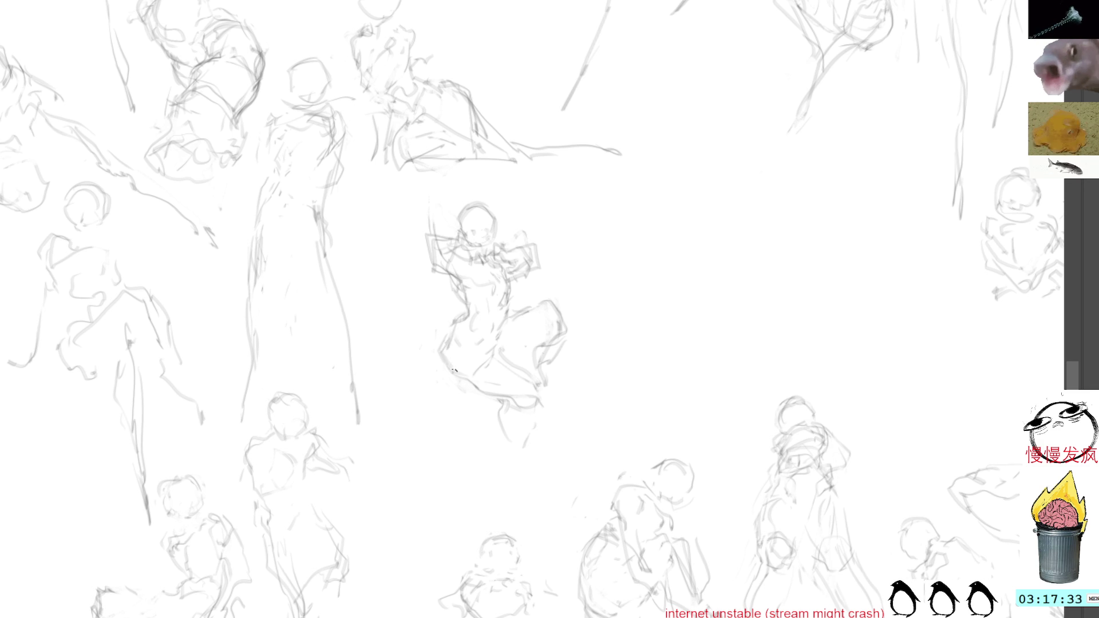
mouse_move(491, 191)
mouse_down()
mouse_move(435, 214)
mouse_move(606, 344)
mouse_move(575, 229)
mouse_up()
key(ctrl+t)
mouse_move(704, 220)
mouse_down()
mouse_move(484, 319)
mouse_move(442, 282)
mouse_up()
key(Return)
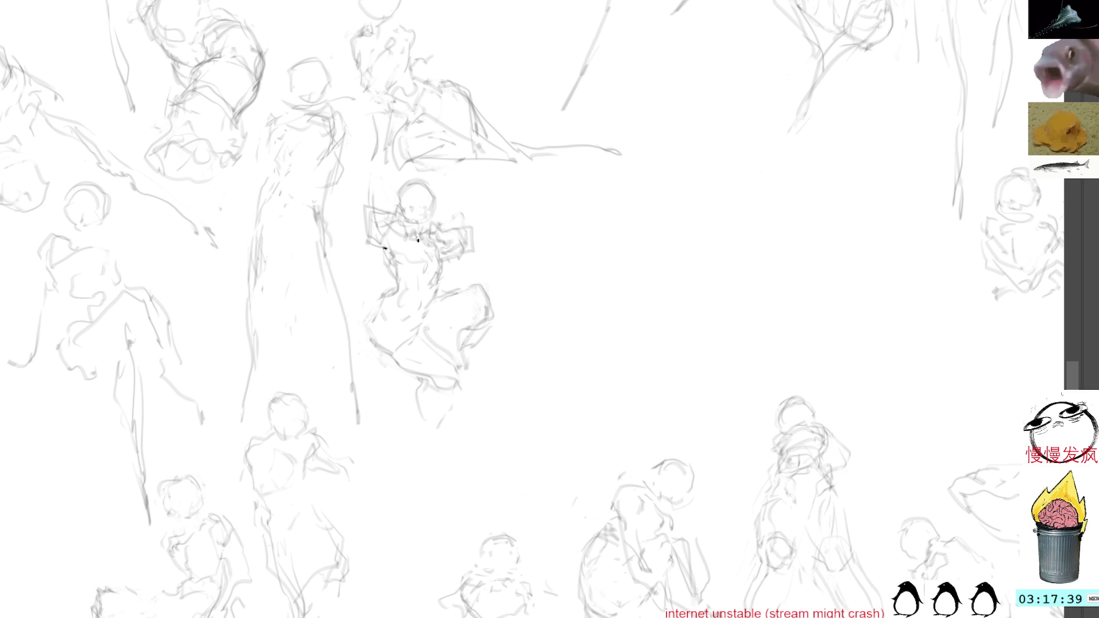
Start a new figure beside it with a curved head outline.
key(b)
mouse_move(679, 179)
mouse_down()
mouse_move(728, 173)
mouse_move(752, 208)
mouse_up()
drag(721, 168, 754, 383)
Draw the new figure's left side and shoulder curve, briefly lassoing part of it.
drag(687, 165, 645, 296)
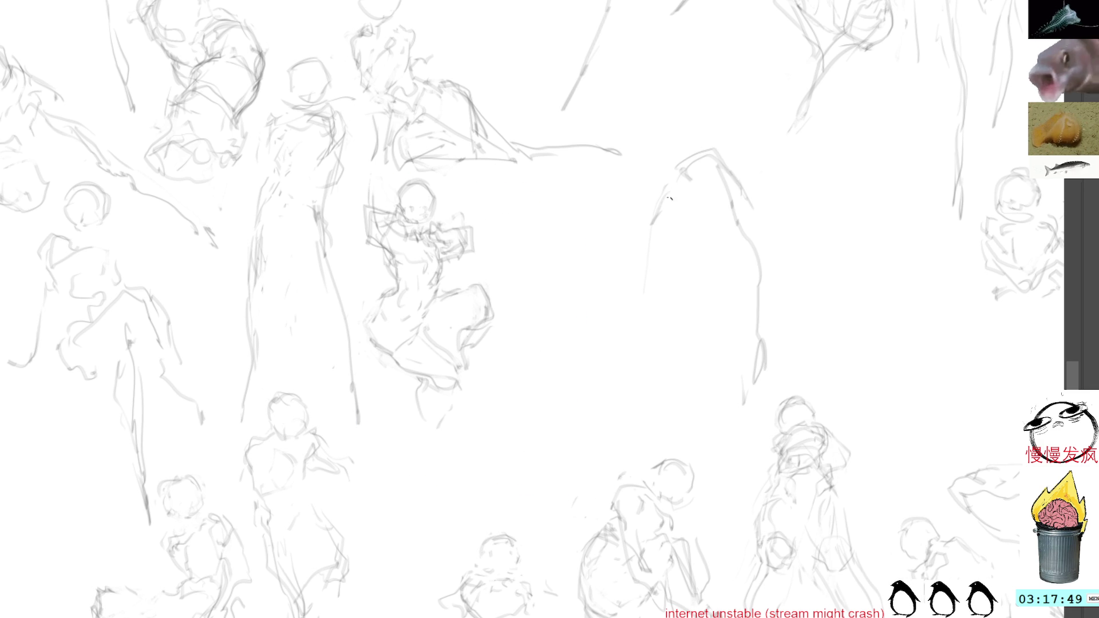
drag(658, 211, 617, 302)
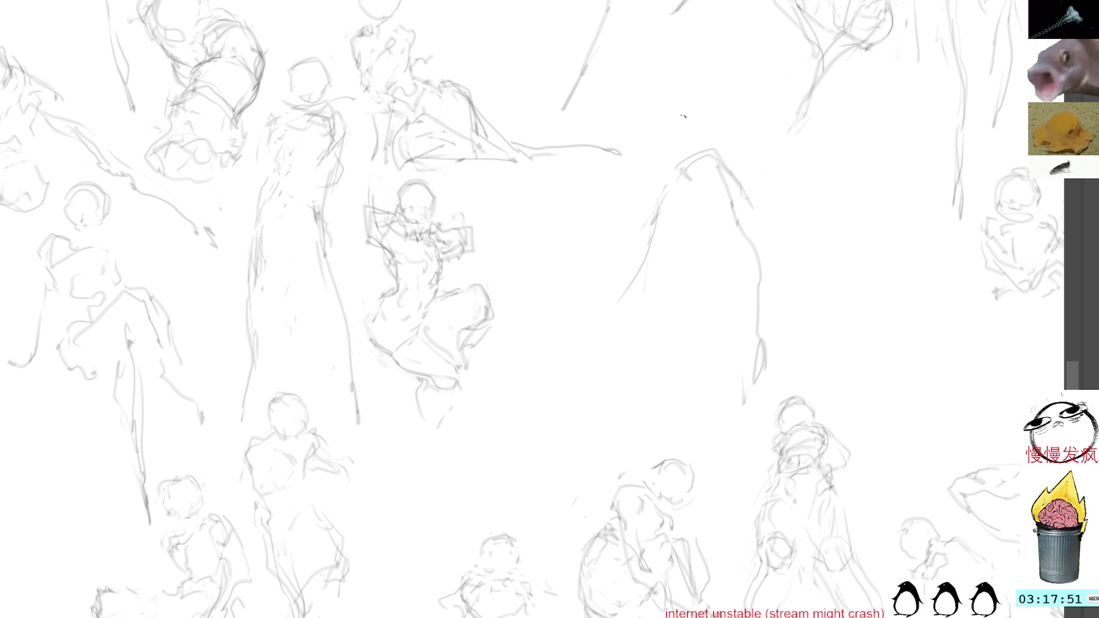
mouse_move(664, 194)
mouse_down()
mouse_move(702, 244)
mouse_move(771, 230)
mouse_up()
mouse_move(655, 187)
mouse_down()
mouse_move(687, 224)
mouse_move(655, 299)
mouse_up()
key(l)
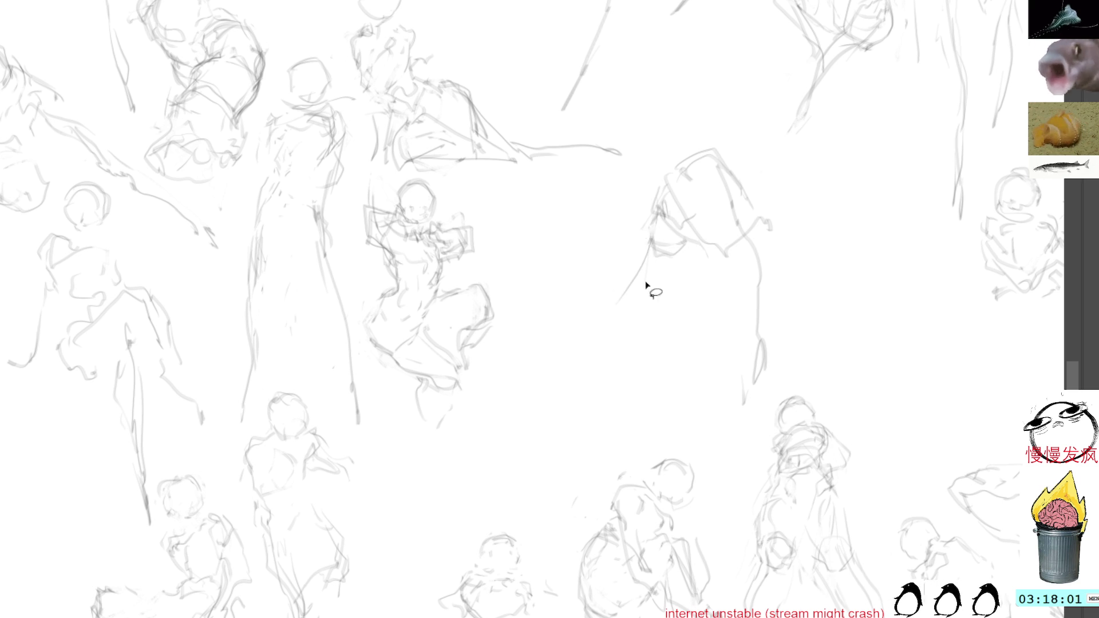
key(ctrl+d)
key(b)
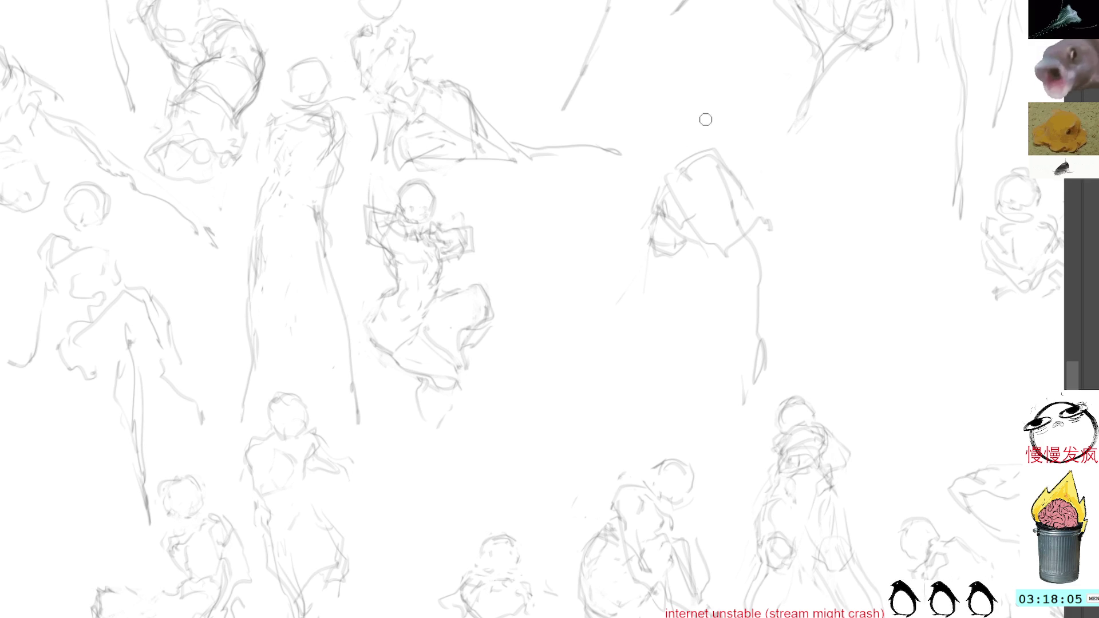
Define the head's contours, jaw, chin and inner detail.
mouse_move(649, 212)
mouse_down()
mouse_move(657, 232)
mouse_move(674, 229)
mouse_move(660, 232)
mouse_up()
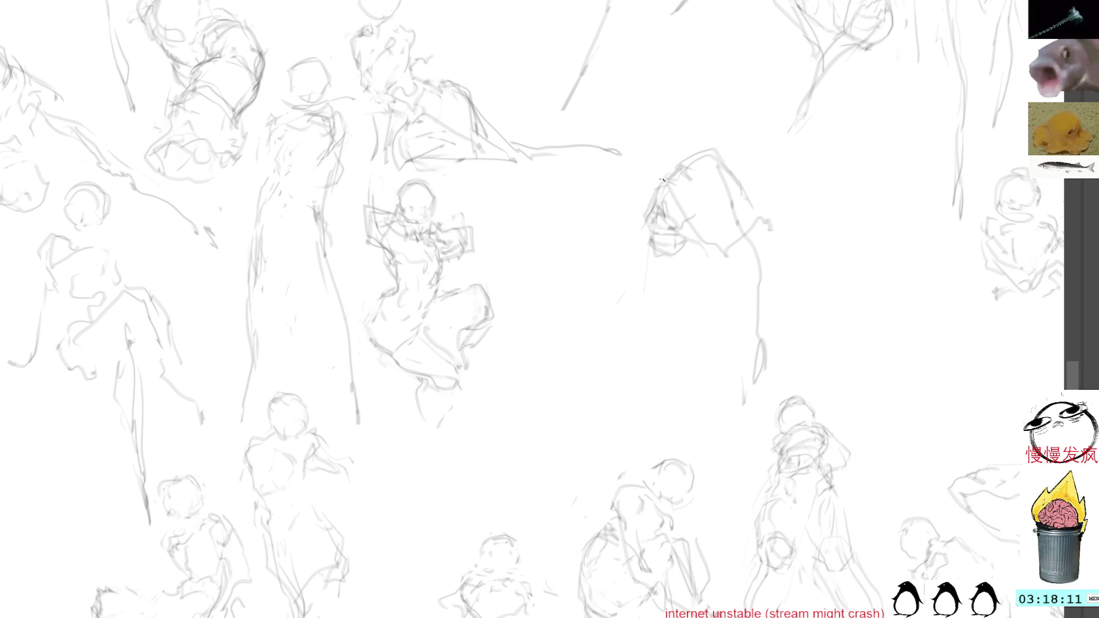
drag(692, 199, 671, 165)
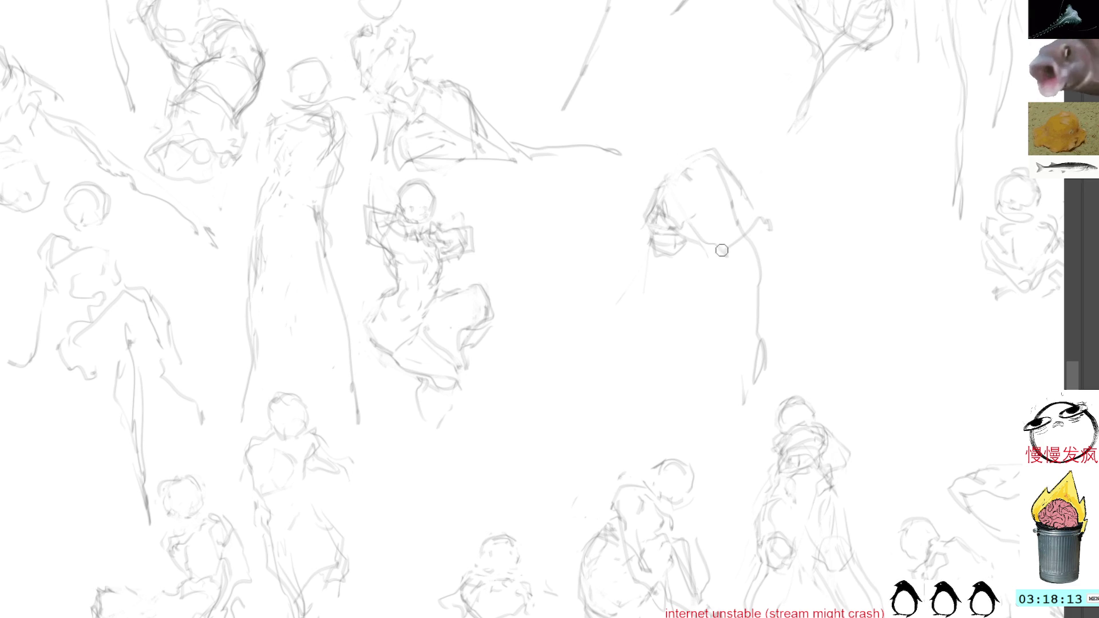
mouse_move(651, 208)
mouse_down()
mouse_move(674, 172)
mouse_move(740, 172)
mouse_up()
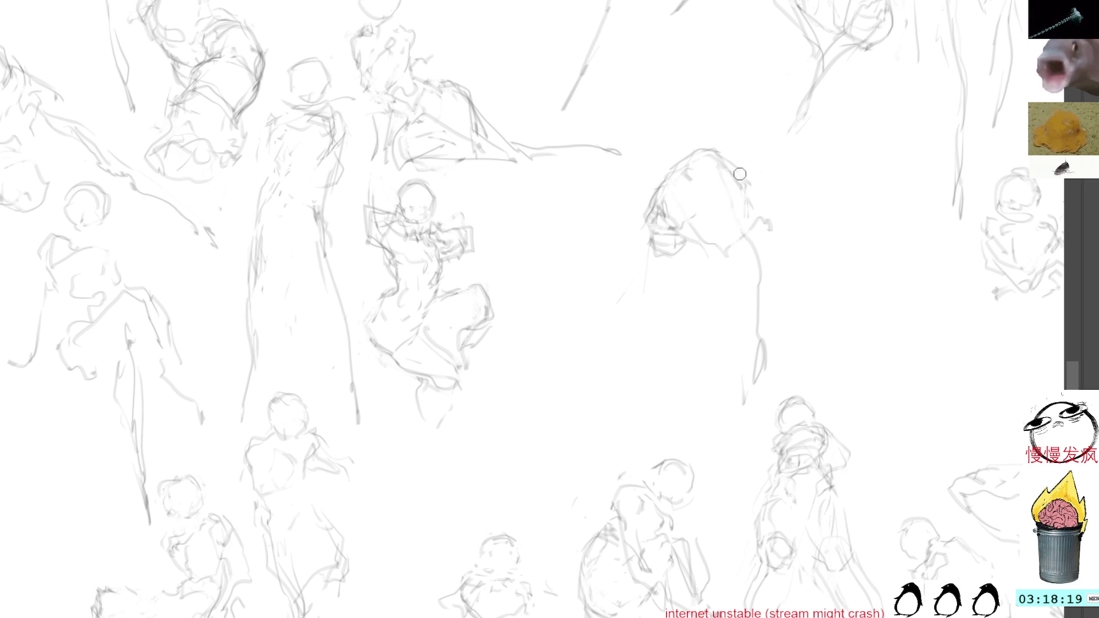
mouse_move(726, 158)
mouse_down()
mouse_move(753, 196)
mouse_move(746, 228)
mouse_up()
mouse_move(681, 168)
mouse_down()
mouse_move(678, 190)
mouse_move(719, 256)
mouse_up()
mouse_move(728, 182)
mouse_down()
mouse_move(732, 233)
mouse_move(703, 244)
mouse_move(726, 261)
mouse_up()
mouse_move(734, 219)
mouse_down()
mouse_move(709, 221)
mouse_move(735, 249)
mouse_move(757, 232)
mouse_move(754, 210)
mouse_move(722, 209)
mouse_move(757, 201)
mouse_move(754, 225)
mouse_move(773, 192)
mouse_move(783, 245)
mouse_up()
Sketch the hair, shoulder and the bent back line down to the figure's lower end.
drag(777, 228, 785, 254)
mouse_move(746, 172)
mouse_down()
mouse_move(760, 180)
mouse_move(762, 339)
mouse_up()
drag(725, 265, 744, 347)
mouse_move(756, 255)
mouse_down()
mouse_move(760, 296)
mouse_move(744, 357)
mouse_move(766, 359)
mouse_up()
mouse_move(754, 351)
mouse_down()
mouse_move(754, 370)
mouse_move(767, 360)
mouse_move(769, 376)
mouse_move(757, 393)
mouse_move(767, 386)
mouse_up()
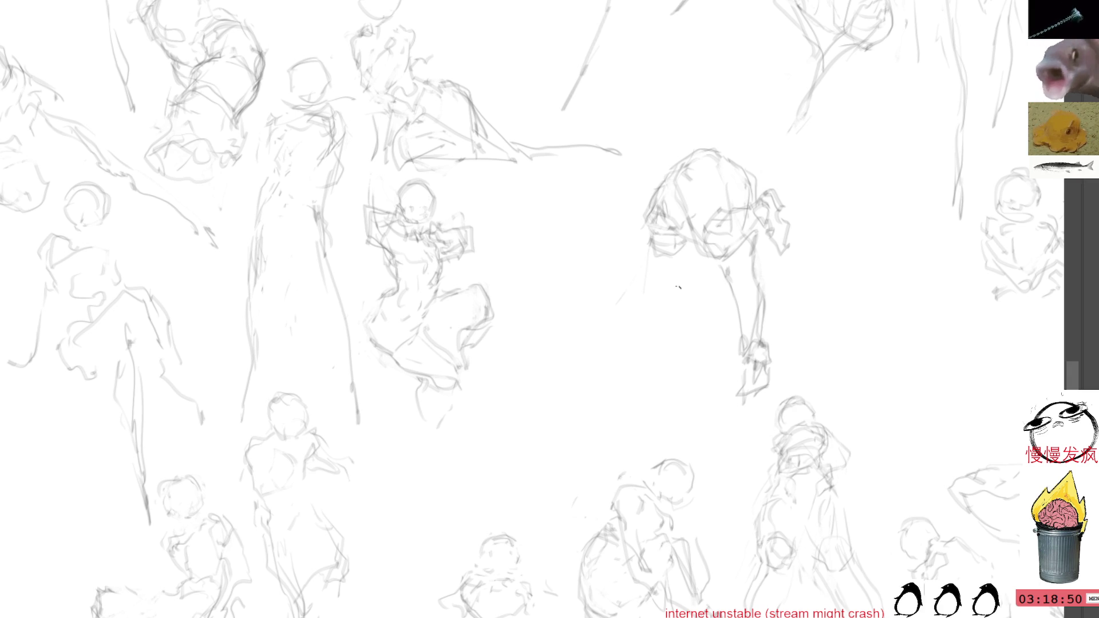
Lasso the bent-over figure and move it up and right with free transform.
mouse_move(684, 123)
mouse_down()
mouse_move(781, 388)
mouse_move(852, 285)
mouse_up()
key(ctrl+t)
drag(770, 218, 931, 151)
Commit the move, then sketch a small new figure's head, jaw, shoulder and arm.
key(Return)
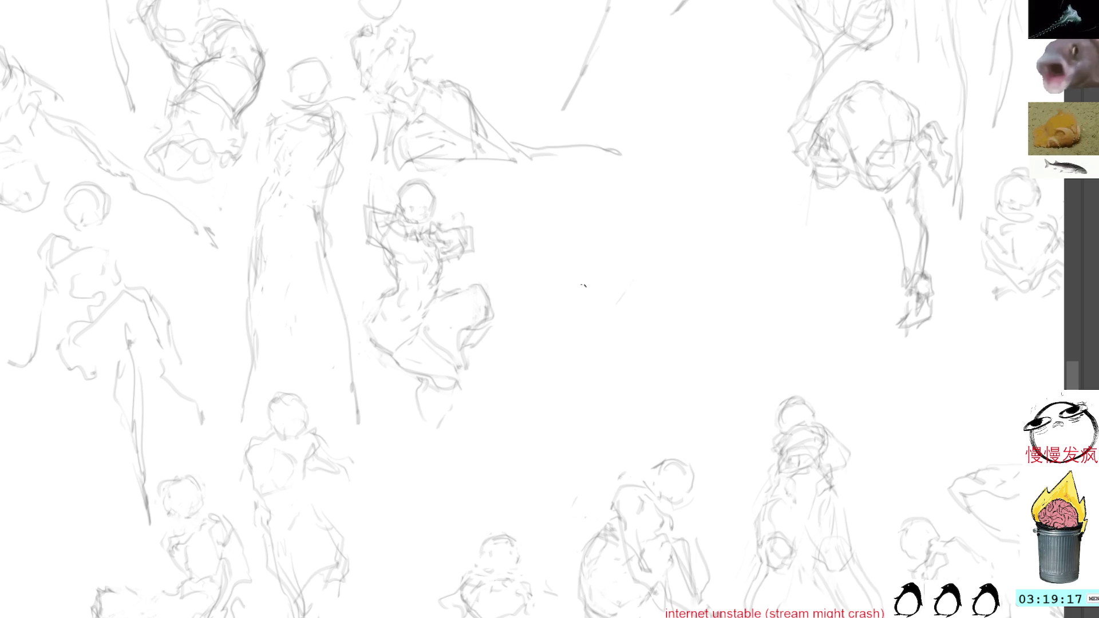
mouse_move(582, 196)
mouse_down()
mouse_move(576, 237)
mouse_move(603, 196)
mouse_move(606, 216)
mouse_move(552, 256)
mouse_move(575, 282)
mouse_up()
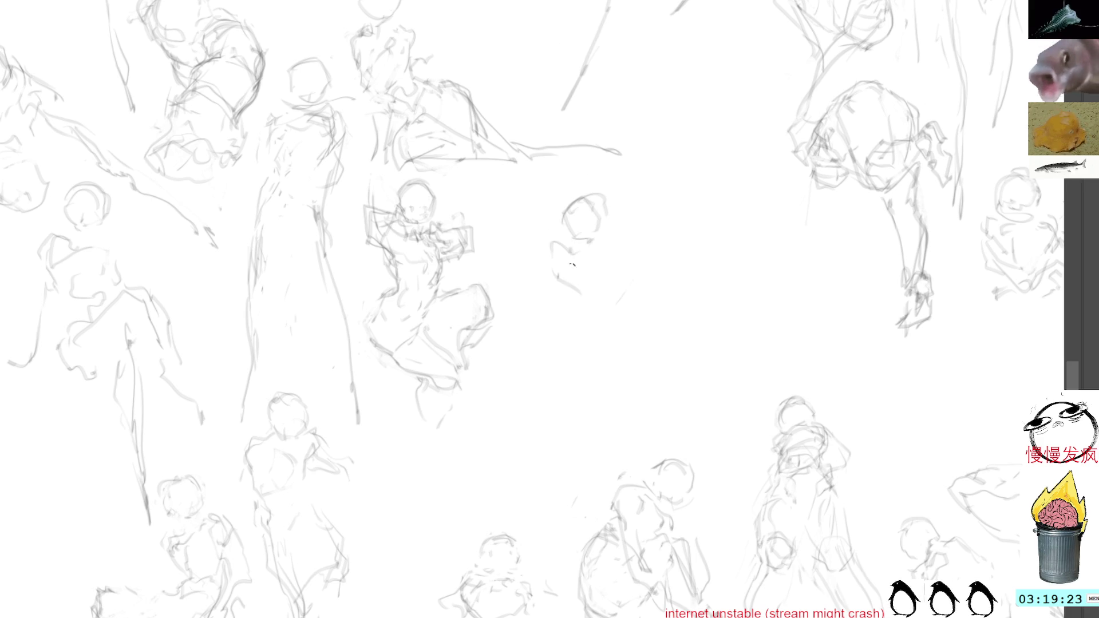
mouse_move(604, 240)
mouse_down()
mouse_move(586, 249)
mouse_move(596, 254)
mouse_up()
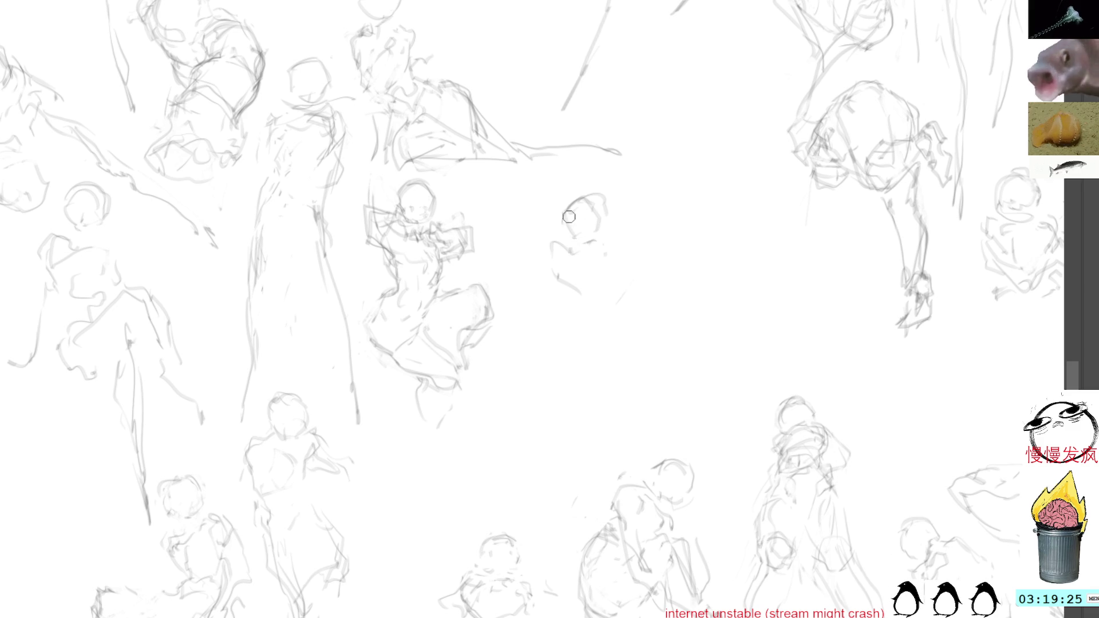
mouse_move(573, 211)
mouse_down()
mouse_move(559, 235)
mouse_move(605, 222)
mouse_move(586, 256)
mouse_move(616, 268)
mouse_move(622, 292)
mouse_up()
mouse_move(575, 264)
mouse_down()
mouse_move(549, 289)
mouse_move(570, 311)
mouse_up()
Add the small figure's torso, hip, left side and lower-body strokes.
drag(619, 280, 581, 331)
drag(558, 281, 549, 302)
mouse_move(570, 266)
mouse_down()
mouse_move(562, 314)
mouse_move(536, 345)
mouse_move(584, 325)
mouse_up()
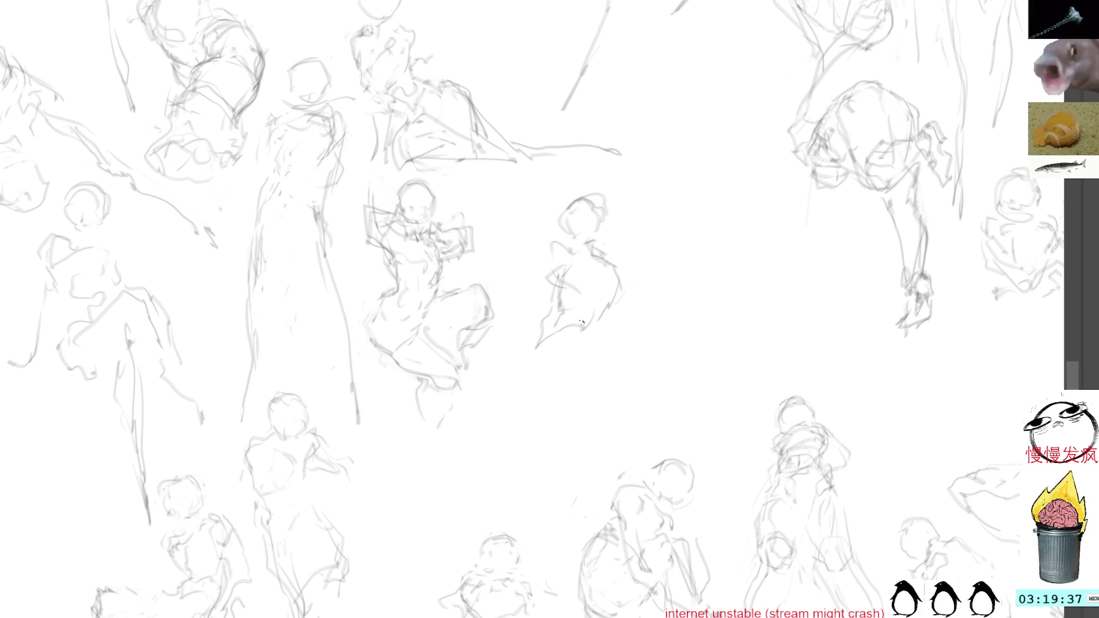
drag(532, 366, 520, 433)
drag(575, 348, 584, 390)
Lasso the small figure and start dragging it left with free transform.
mouse_move(626, 184)
mouse_down()
mouse_move(638, 173)
mouse_move(532, 214)
mouse_up()
key(ctrl+t)
mouse_move(602, 294)
mouse_down()
mouse_move(442, 238)
mouse_move(362, 226)
mouse_move(777, 212)
mouse_move(205, 278)
mouse_up()
Place the small figure up and to the left and commit its position.
drag(309, 265, 696, 285)
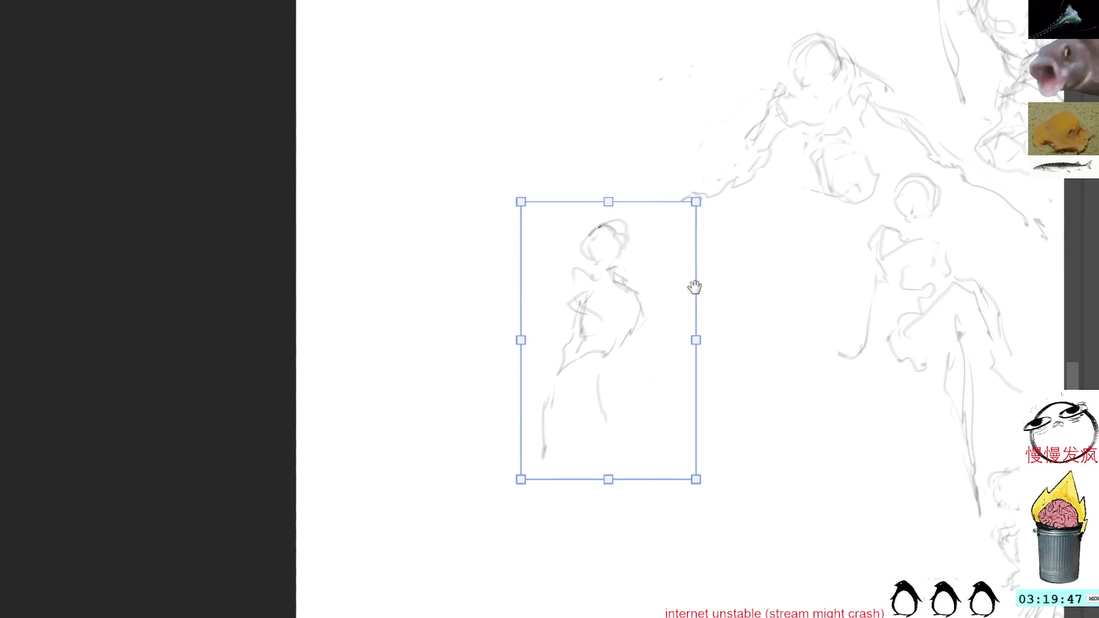
drag(579, 283, 557, 264)
key(Return)
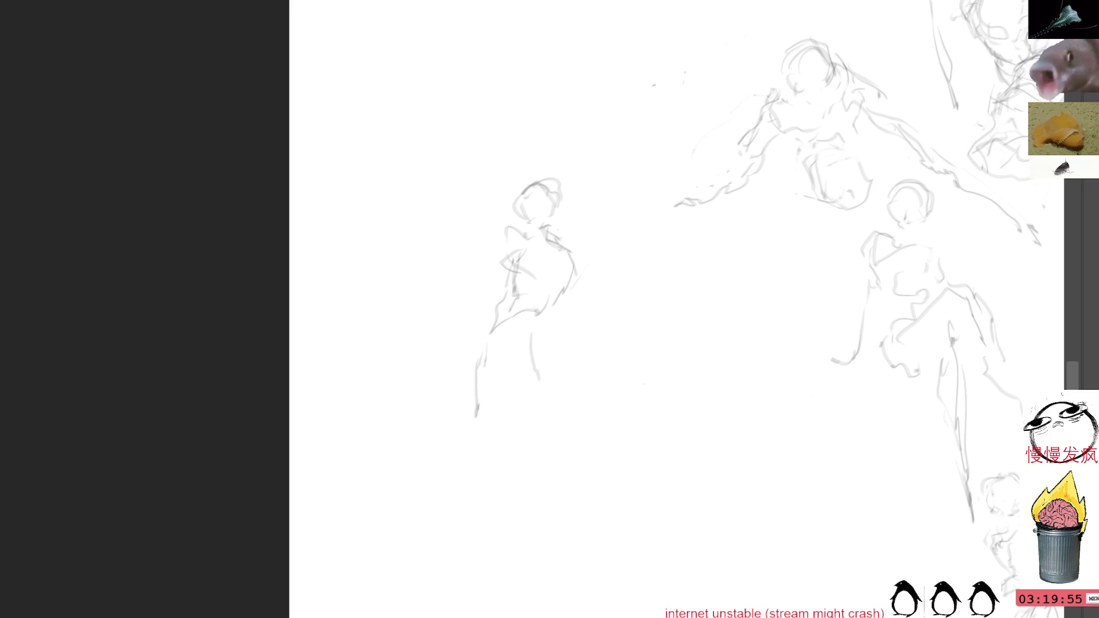
Draw two long legs stretching downward on the standing figure.
drag(471, 350, 487, 468)
mouse_move(524, 345)
mouse_down()
mouse_move(499, 403)
mouse_move(539, 473)
mouse_up()
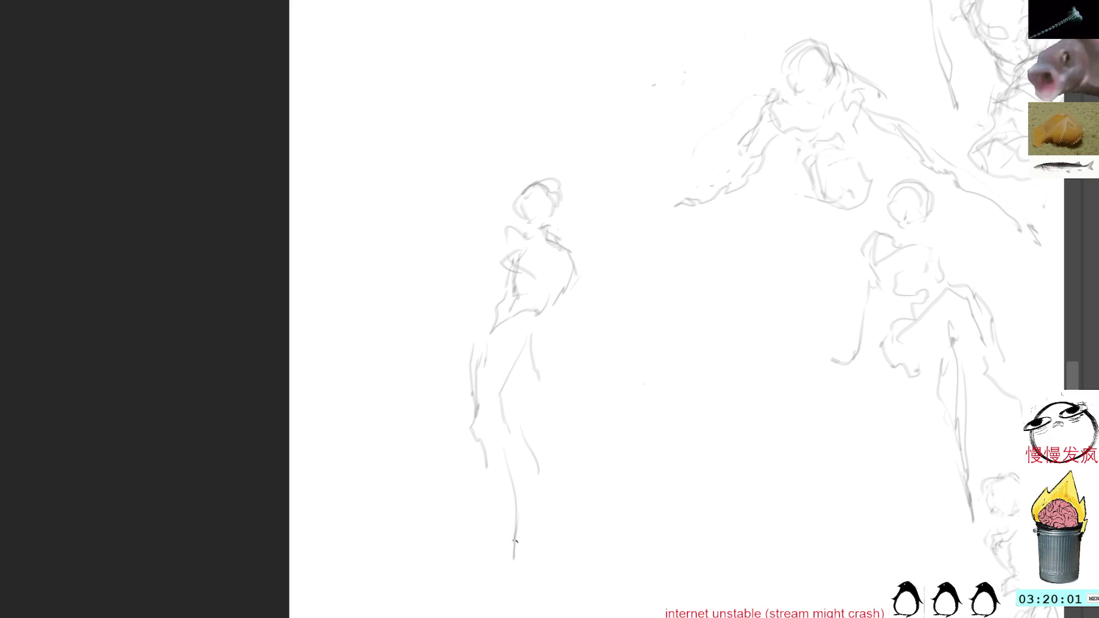
mouse_move(490, 473)
mouse_down()
mouse_move(496, 354)
mouse_move(482, 493)
mouse_up()
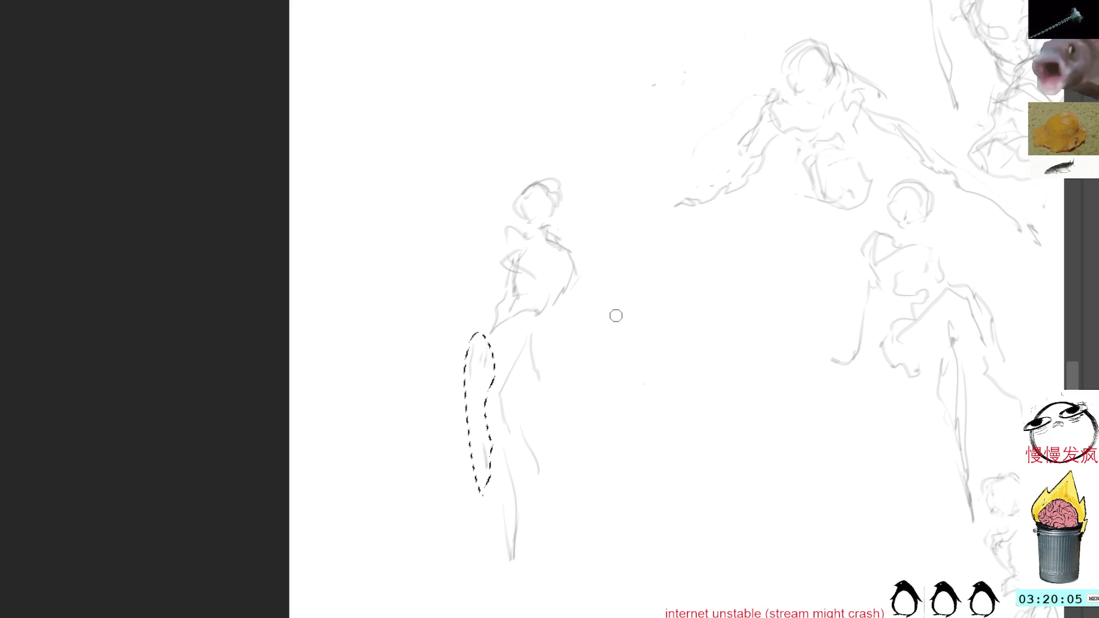
Delete the stray leg stroke and sketch the outstretched arm from the shoulder.
key(Delete)
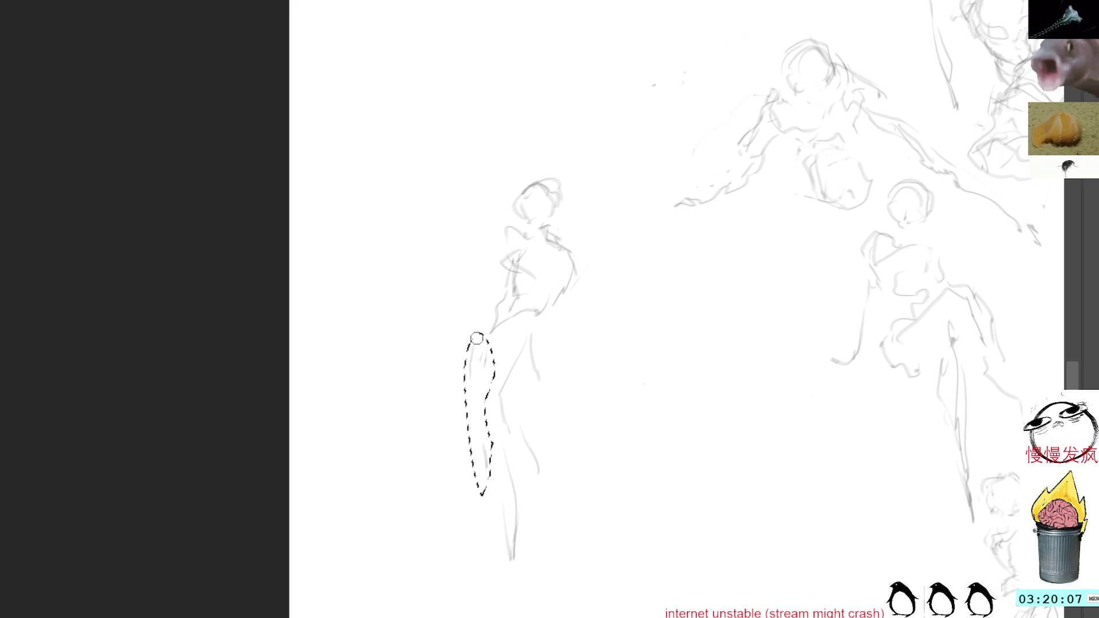
key(ctrl+shift+a)
key(b)
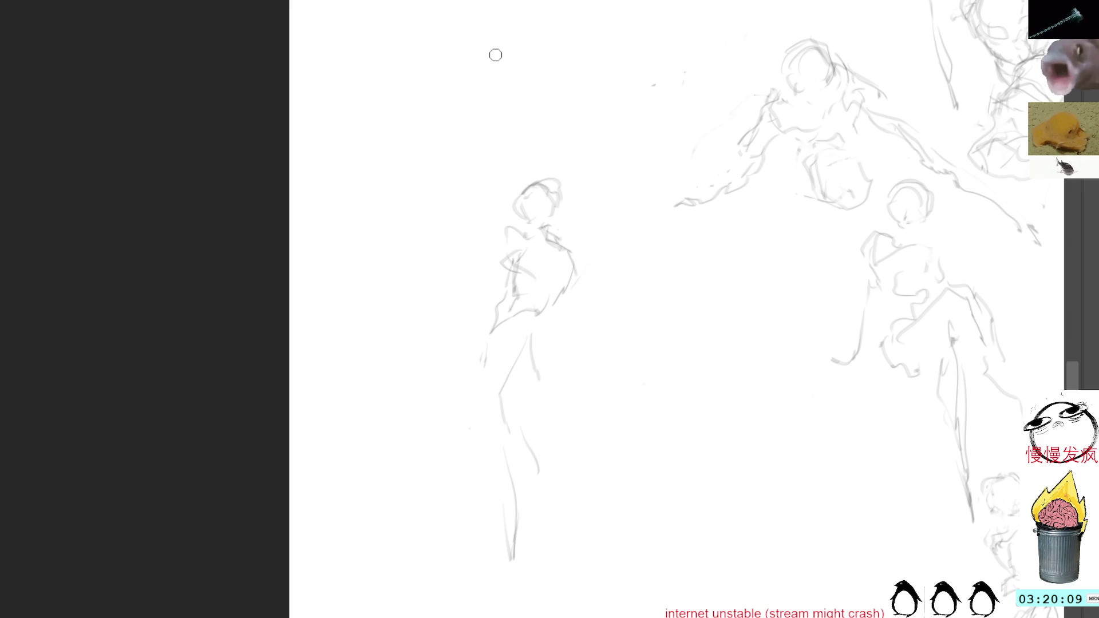
mouse_move(578, 249)
mouse_down()
mouse_move(598, 277)
mouse_move(637, 275)
mouse_up()
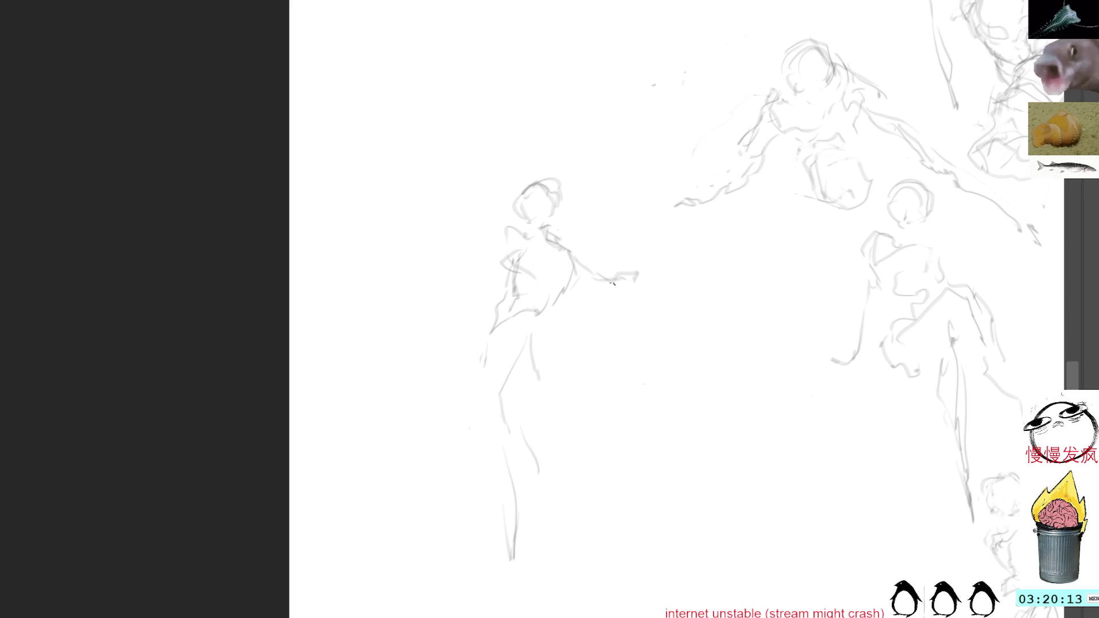
Erase the lower torso and legs, try new leg contours, then undo them.
drag(537, 327, 556, 425)
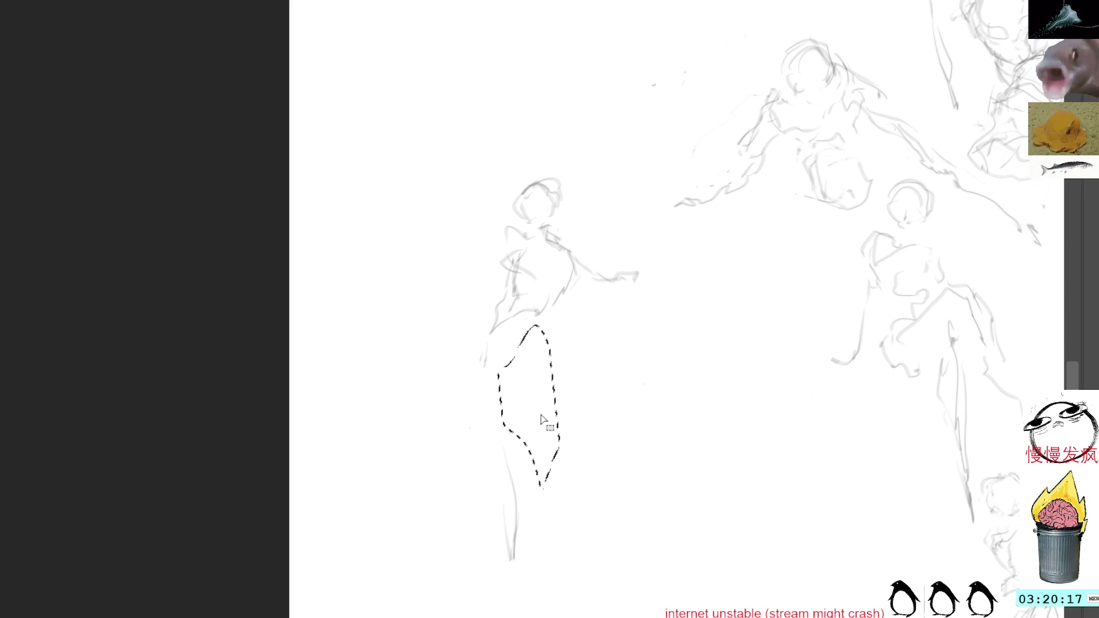
key(Delete)
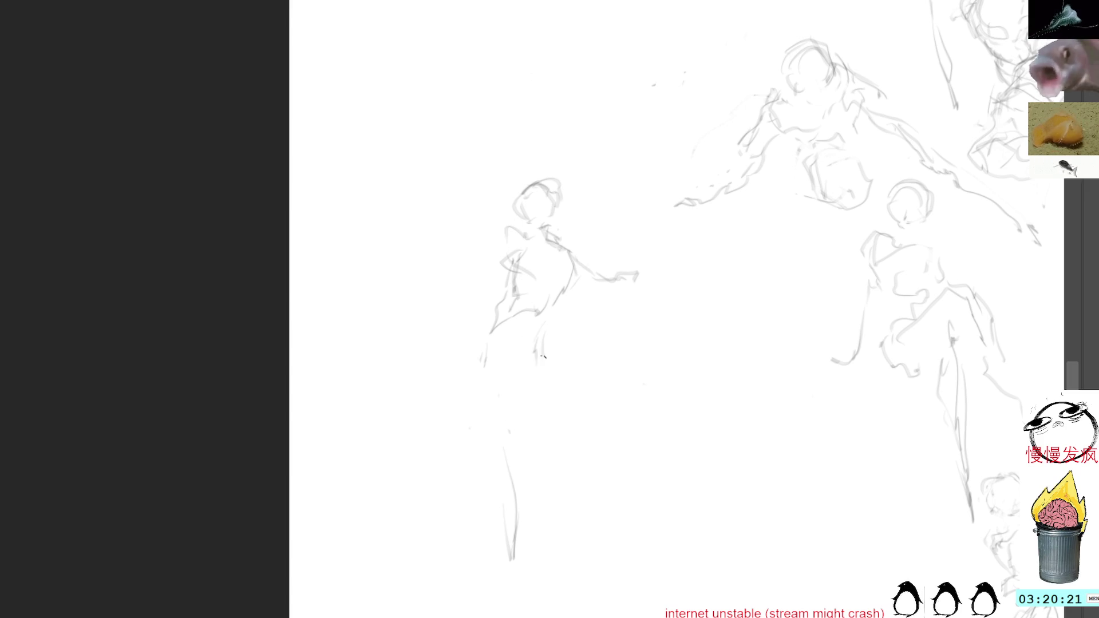
drag(551, 380, 555, 446)
drag(541, 385, 591, 496)
drag(512, 418, 528, 582)
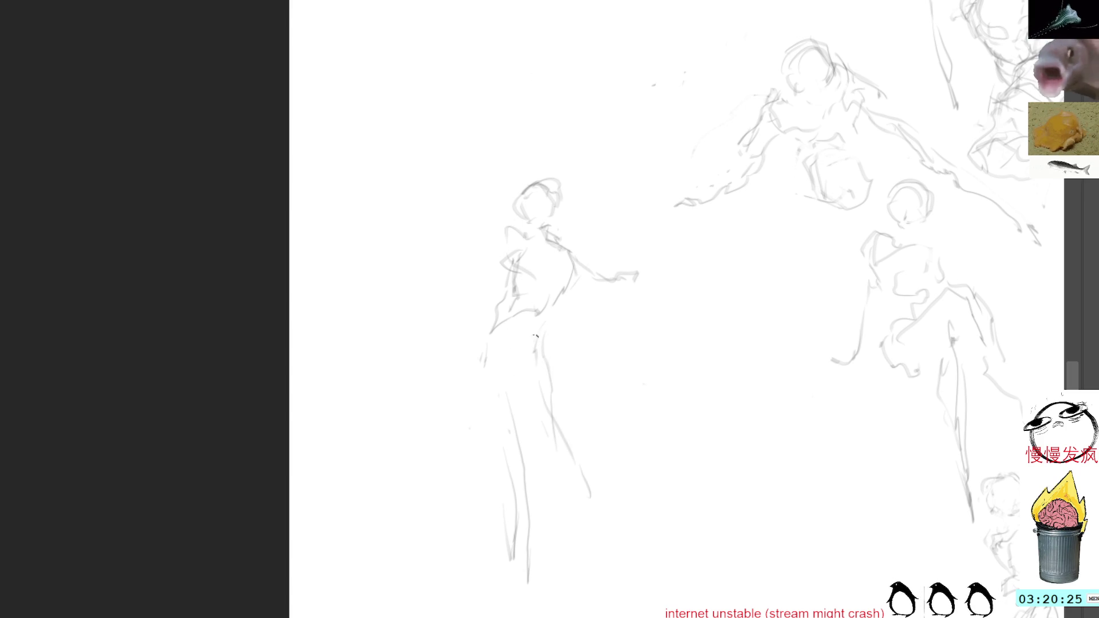
key(ctrl+z)
key(ctrl+z)
key(ctrl+z)
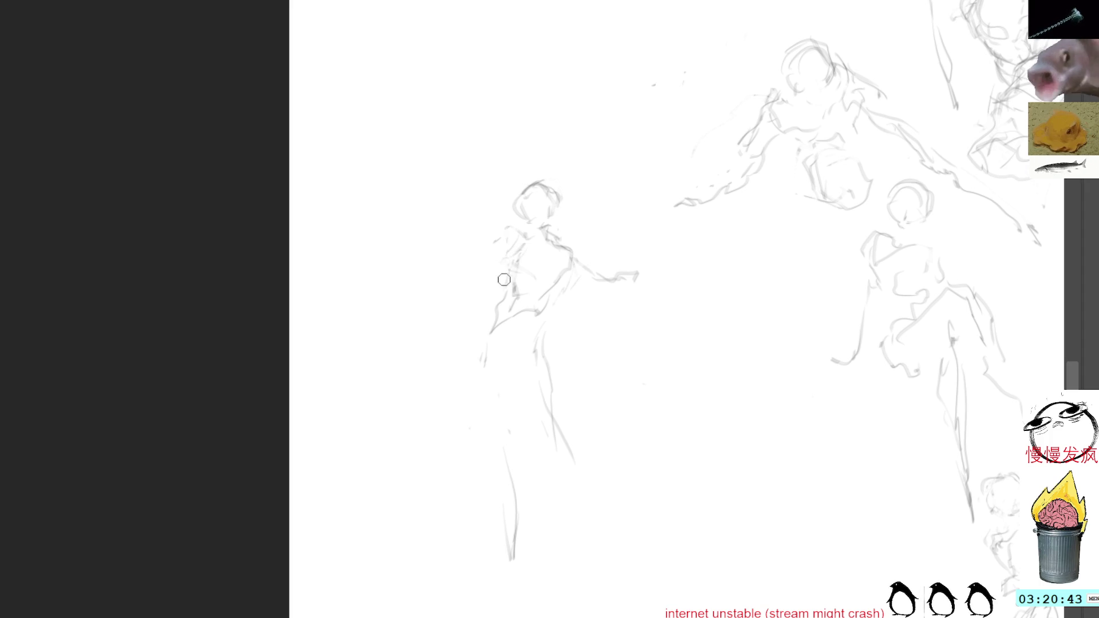
Redraw the waist, hip and left leg flaring into a skirt-like lower body.
mouse_move(530, 315)
mouse_down()
mouse_move(511, 330)
mouse_move(532, 341)
mouse_up()
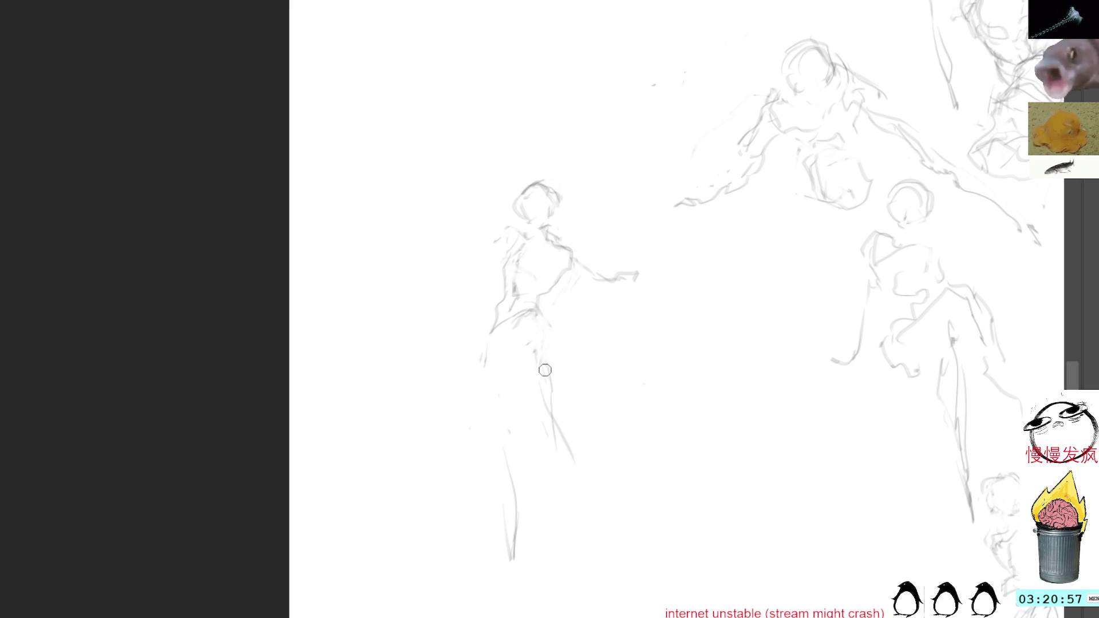
drag(539, 320, 557, 380)
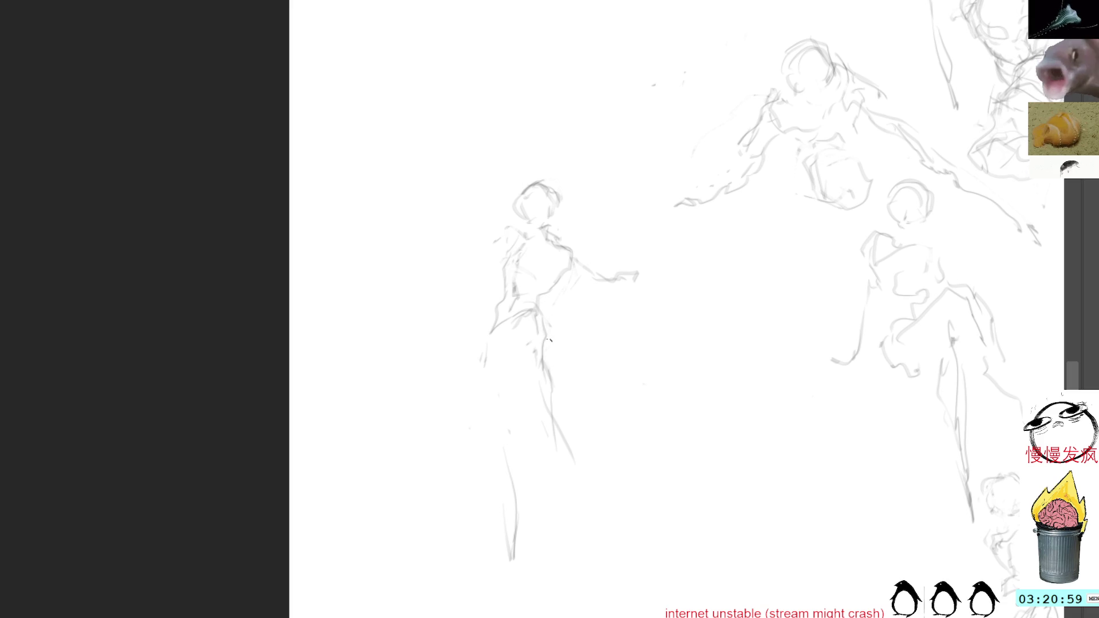
mouse_move(494, 353)
mouse_down()
mouse_move(491, 388)
mouse_move(518, 481)
mouse_move(510, 541)
mouse_up()
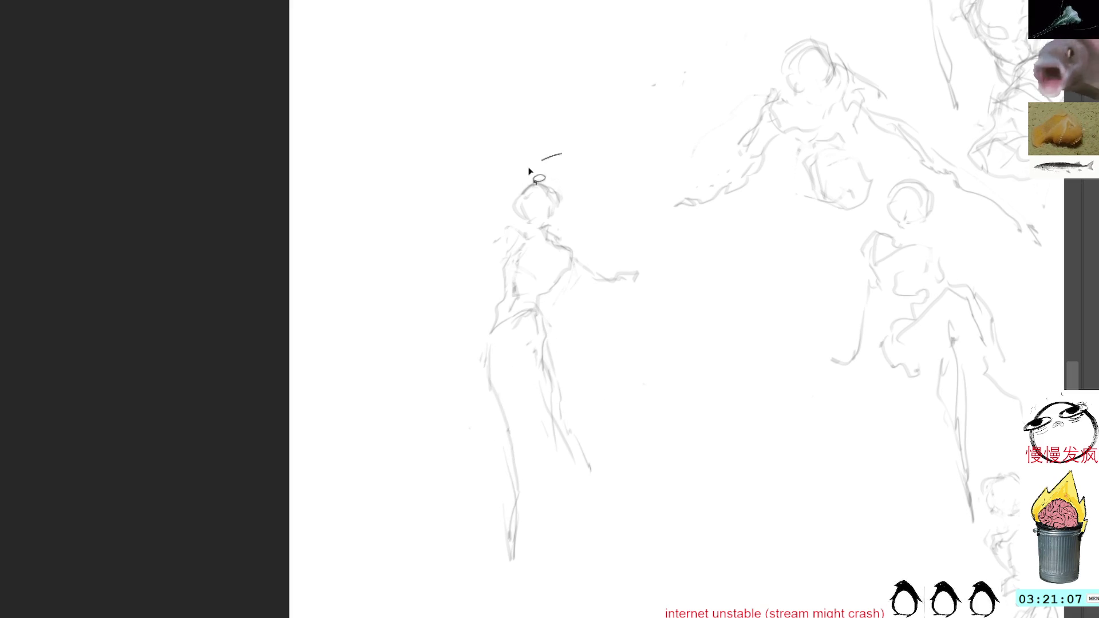
Lasso the whole standing figure and begin adjusting its placement with free transform.
drag(544, 163, 621, 263)
key(ctrl+t)
mouse_move(650, 380)
mouse_down()
mouse_move(581, 273)
mouse_move(554, 118)
mouse_move(526, 228)
mouse_up()
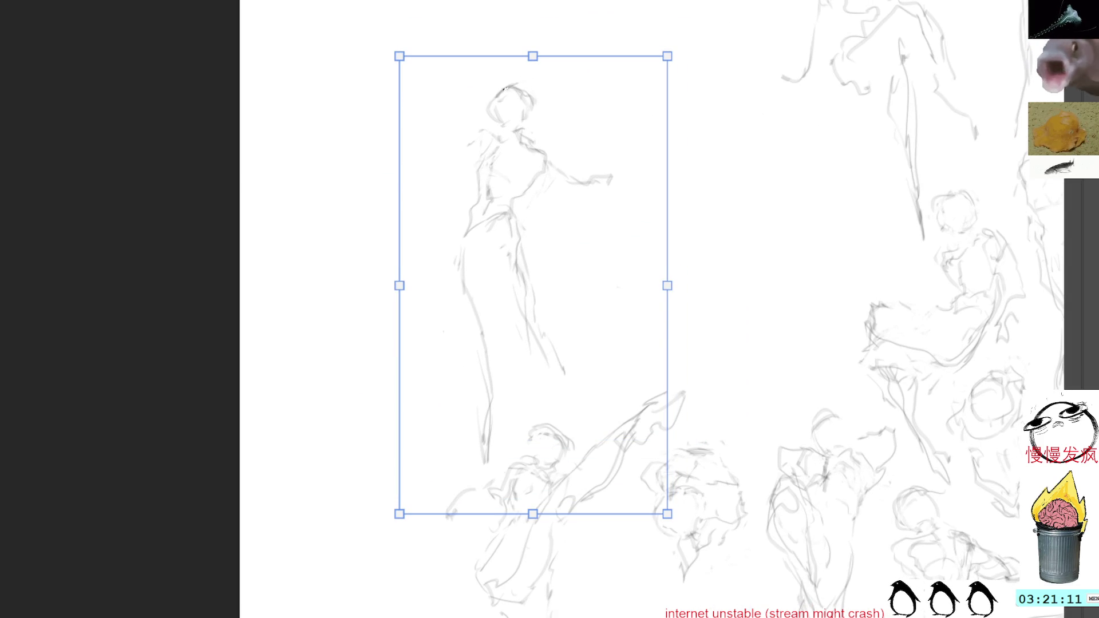
Commit the standing figure's placement and pan the empty area beside it into view.
key(Return)
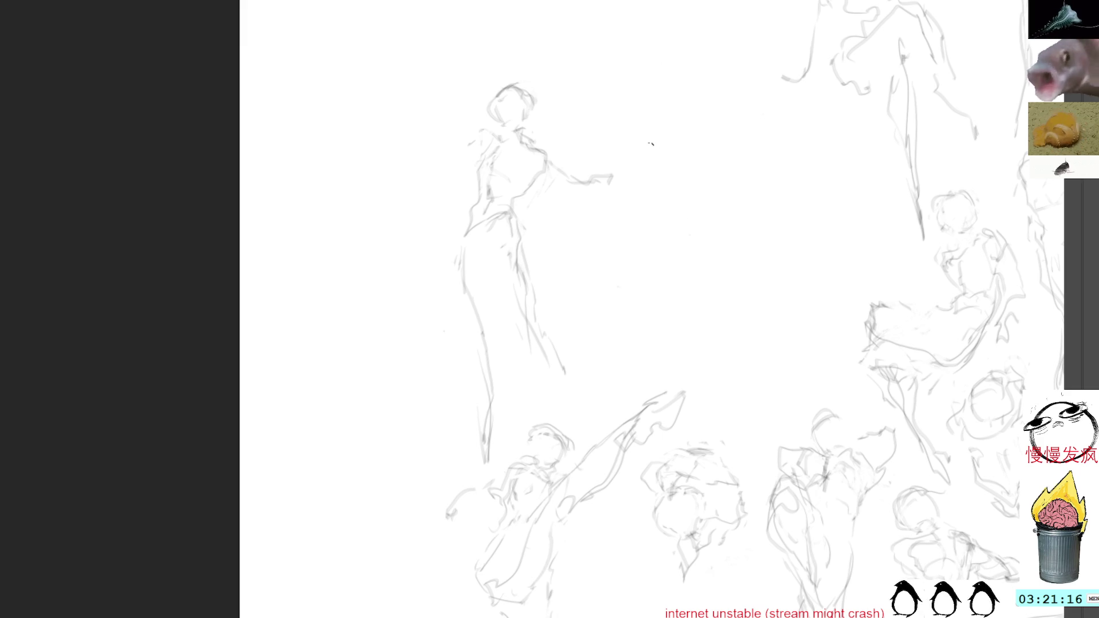
drag(696, 211, 683, 300)
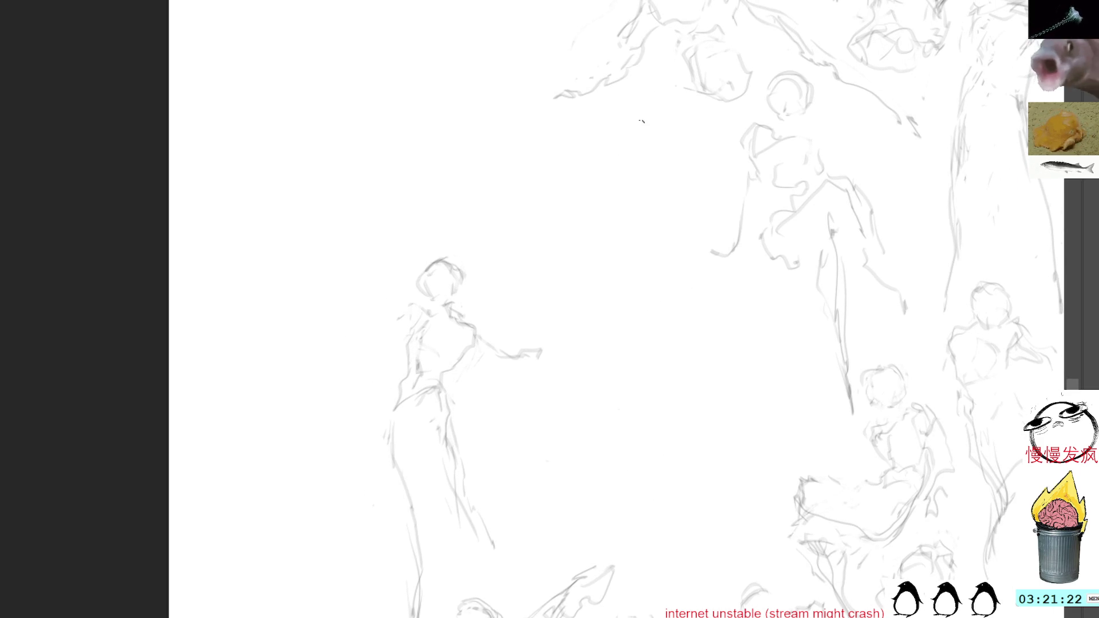
Sketch a new figure's round head and shoulders right of the standing figure.
mouse_move(510, 396)
mouse_down()
mouse_move(533, 380)
mouse_move(550, 410)
mouse_move(509, 419)
mouse_move(547, 403)
mouse_move(529, 430)
mouse_move(543, 424)
mouse_up()
mouse_move(527, 378)
mouse_down()
mouse_move(548, 401)
mouse_move(541, 432)
mouse_up()
drag(527, 388, 549, 391)
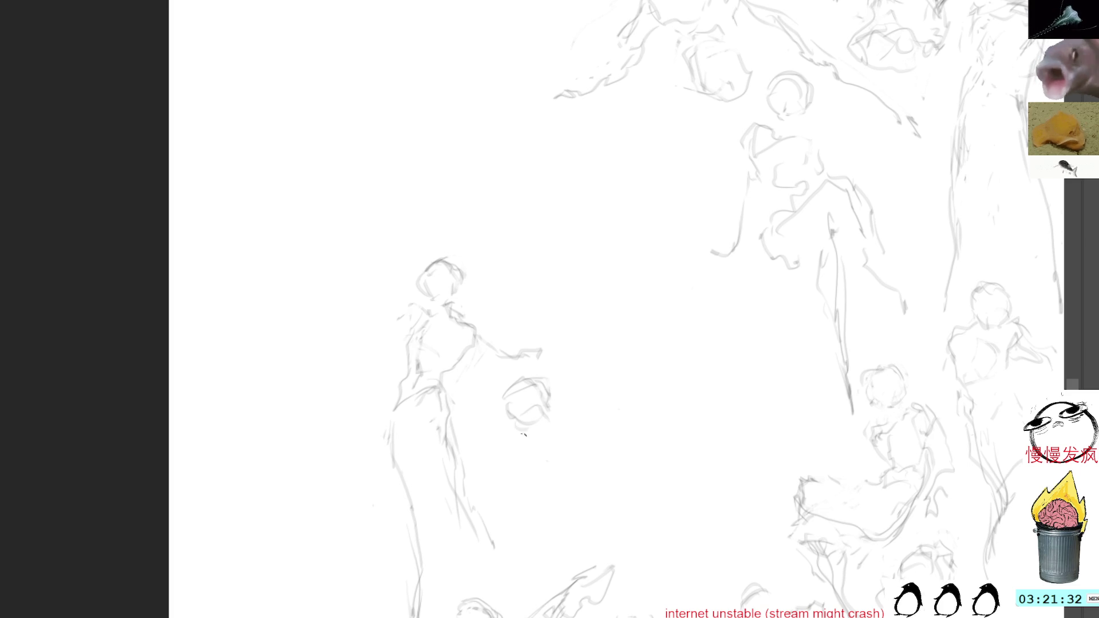
mouse_move(504, 439)
mouse_down()
mouse_move(552, 435)
mouse_move(541, 443)
mouse_up()
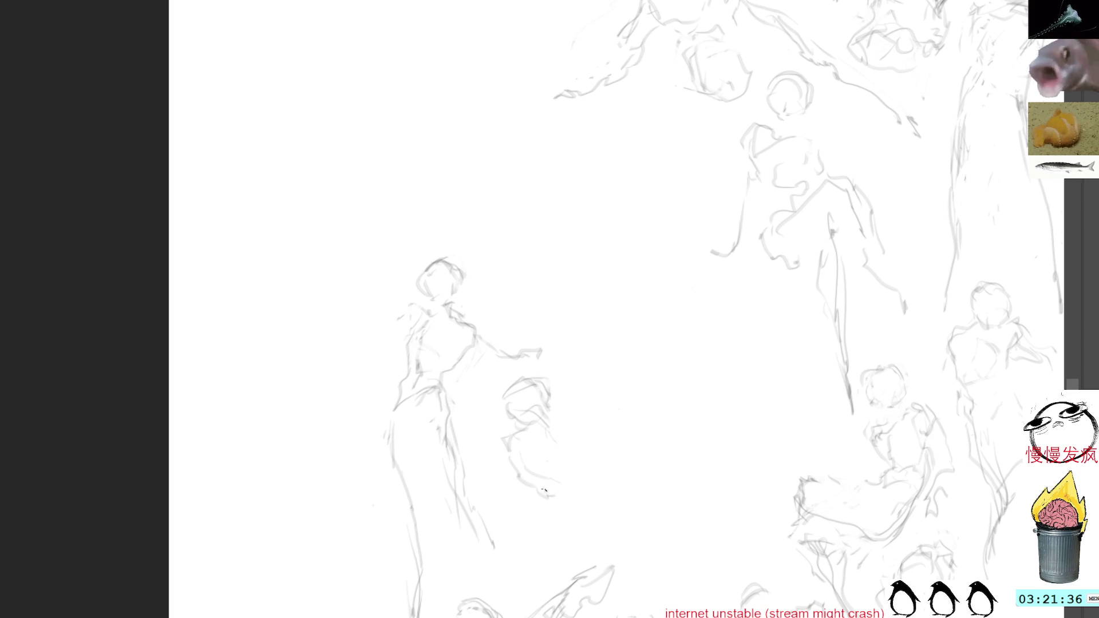
mouse_move(528, 415)
mouse_down()
mouse_move(541, 417)
mouse_move(530, 432)
mouse_move(516, 421)
mouse_move(515, 451)
mouse_up()
Extend the reclining body and outstretched legs rightward, then lasso the figure.
drag(545, 493, 572, 489)
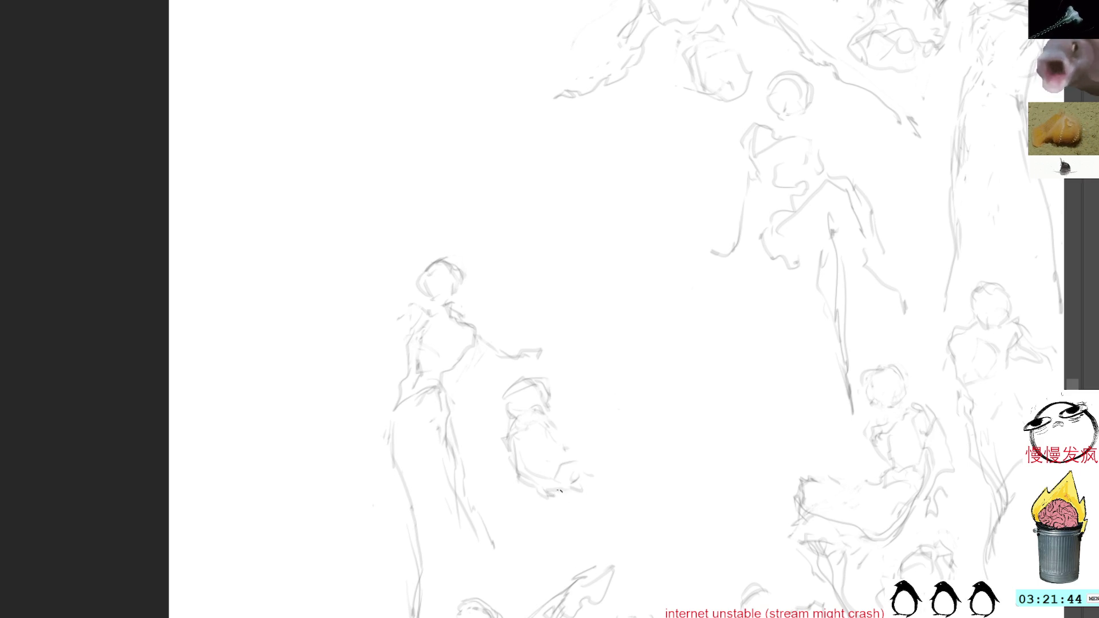
drag(563, 496, 630, 515)
drag(603, 455, 620, 448)
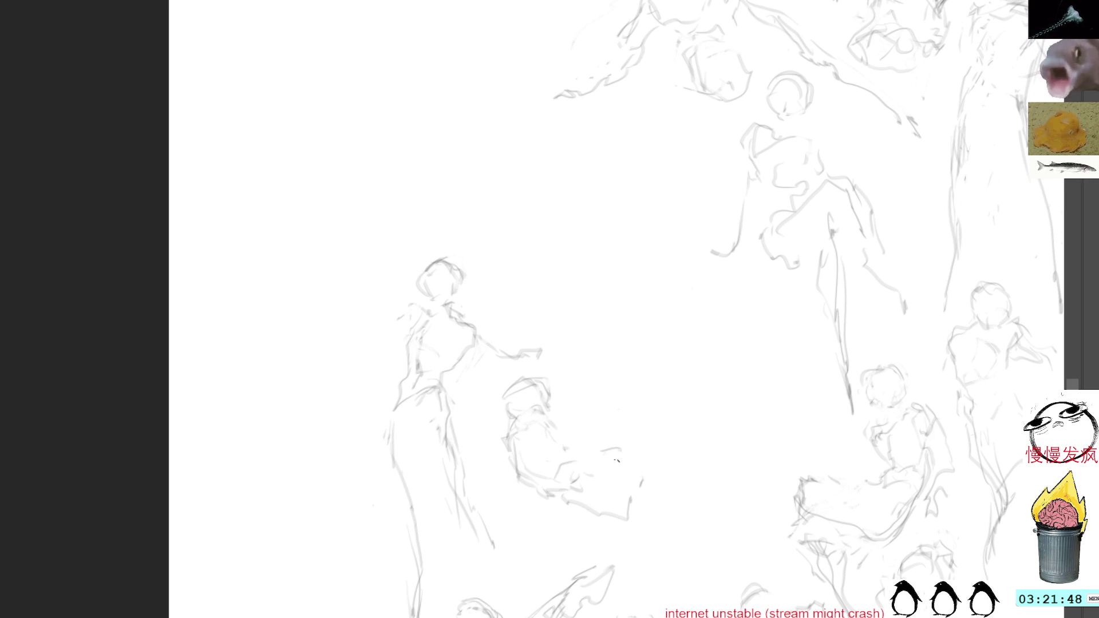
mouse_move(609, 462)
mouse_down()
mouse_move(642, 469)
mouse_move(690, 458)
mouse_move(705, 492)
mouse_move(680, 515)
mouse_up()
drag(564, 386, 685, 371)
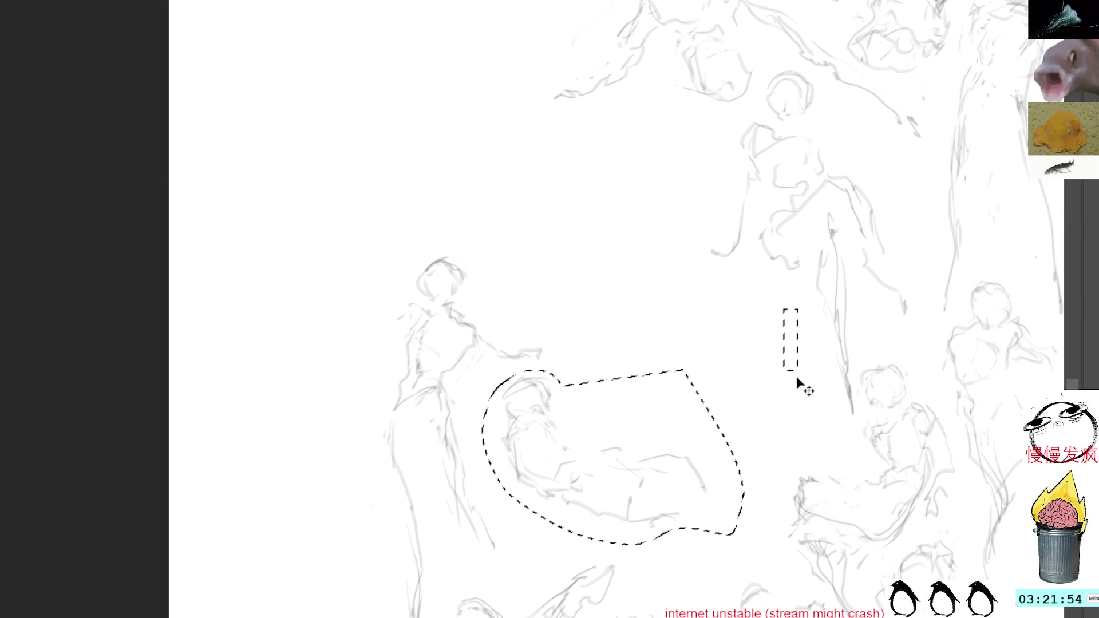
Rotate the reclining figure clockwise and raise it, then brush in its back, thigh and lower-body line.
key(ctrl+t)
mouse_move(799, 343)
mouse_down()
mouse_move(721, 345)
mouse_move(688, 266)
mouse_up()
key(Return)
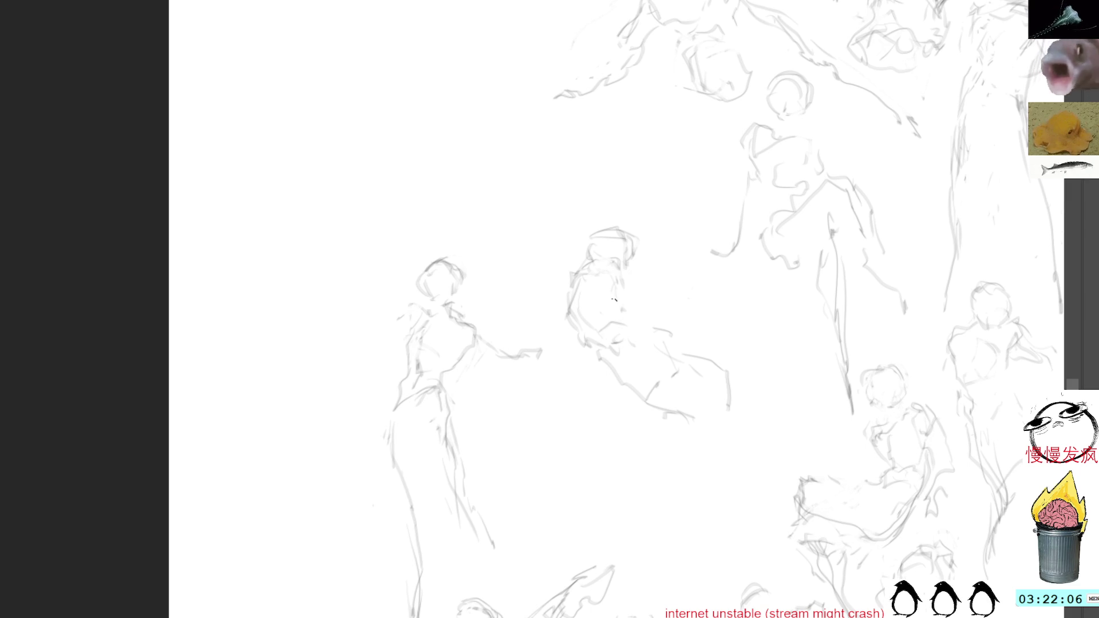
mouse_move(594, 294)
mouse_down()
mouse_move(616, 352)
mouse_move(665, 350)
mouse_up()
mouse_move(611, 378)
mouse_down()
mouse_move(654, 409)
mouse_move(699, 389)
mouse_move(745, 413)
mouse_move(758, 440)
mouse_up()
Extend the lower leg, refine the thigh and hip, and add a long curve along the figure's side.
drag(744, 389, 764, 453)
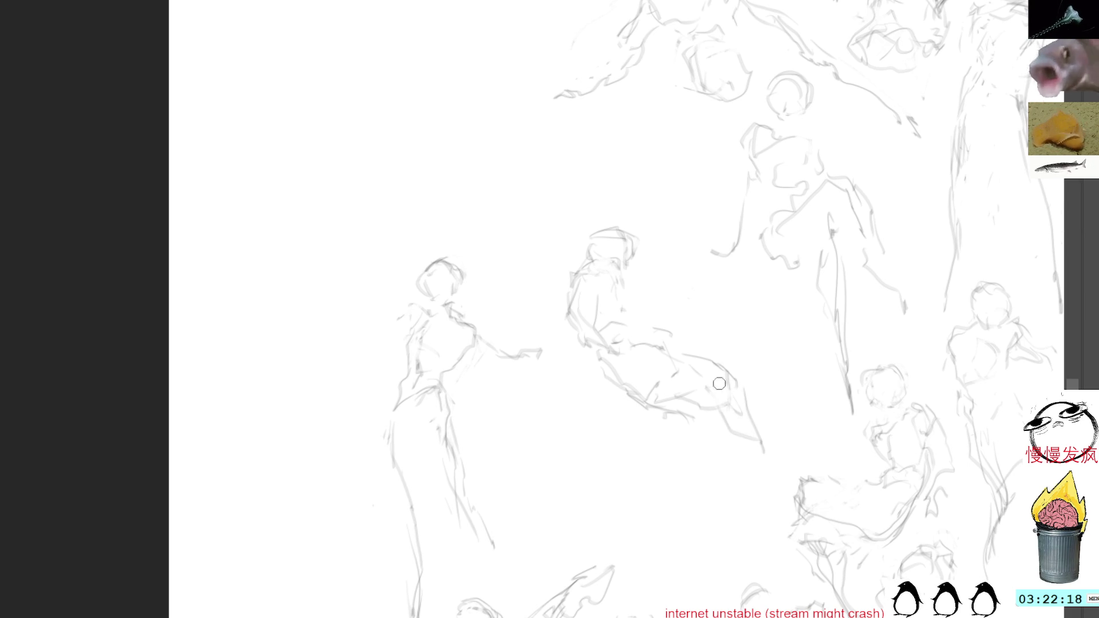
mouse_move(704, 357)
mouse_down()
mouse_move(743, 375)
mouse_move(759, 424)
mouse_up()
mouse_move(677, 395)
mouse_down()
mouse_move(712, 412)
mouse_move(719, 445)
mouse_up()
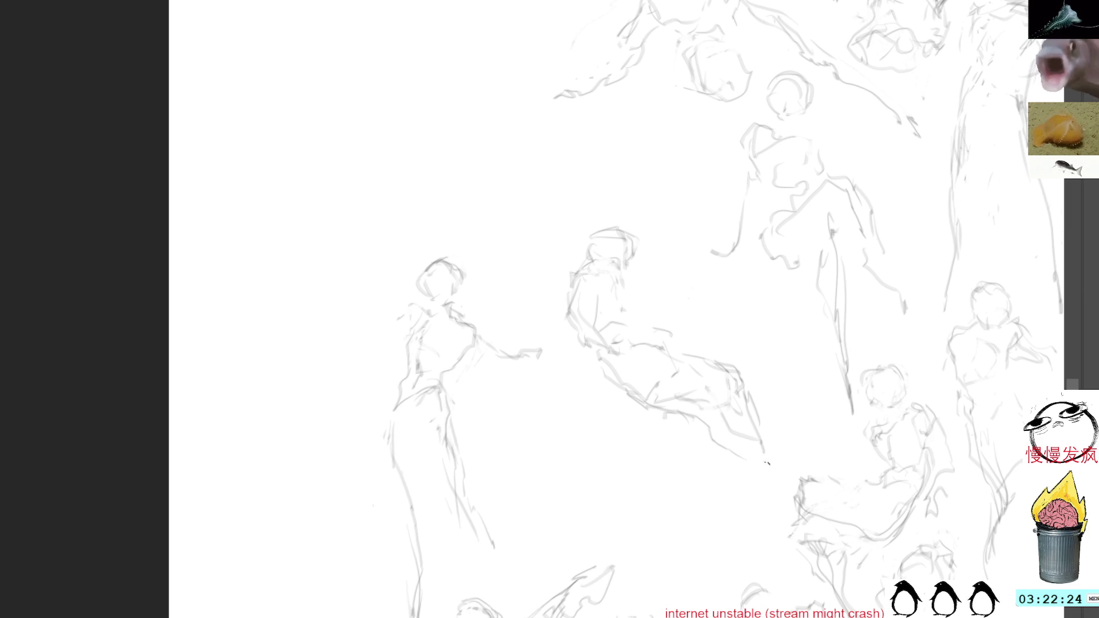
mouse_move(627, 209)
mouse_down()
mouse_move(685, 456)
mouse_move(804, 474)
mouse_move(633, 211)
mouse_up()
Lasso the figure, rotate it about 12° and nudge it up beside the standing study, then redraw its head top.
key(ctrl+t)
drag(756, 197, 782, 216)
drag(707, 302, 699, 255)
drag(679, 146, 675, 168)
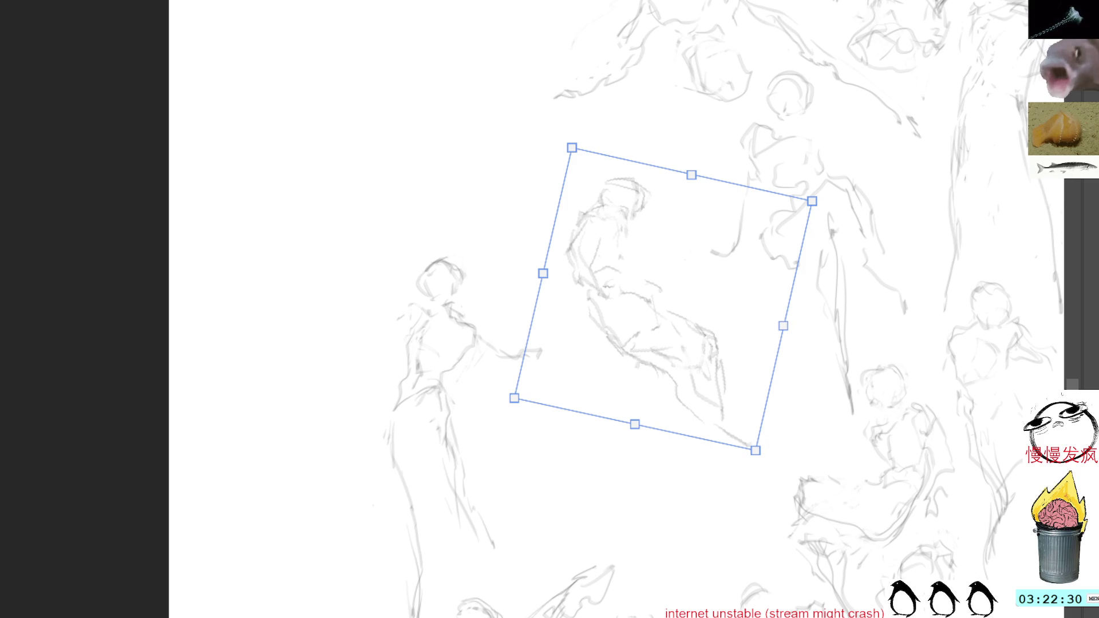
key(Return)
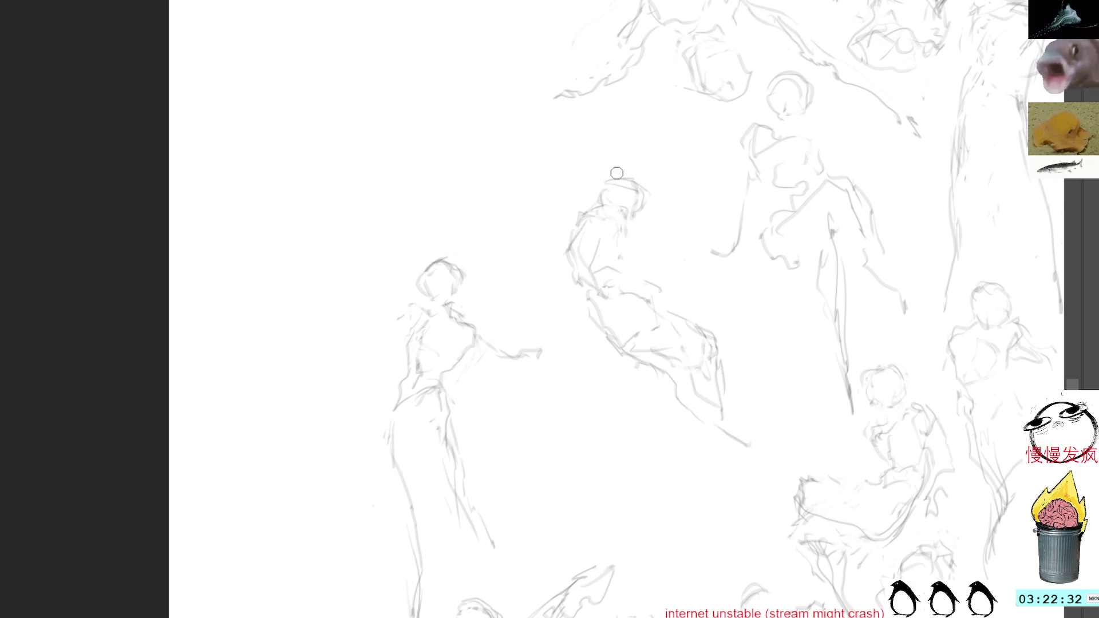
mouse_move(611, 187)
mouse_down()
mouse_move(643, 198)
mouse_move(647, 183)
mouse_move(639, 207)
mouse_up()
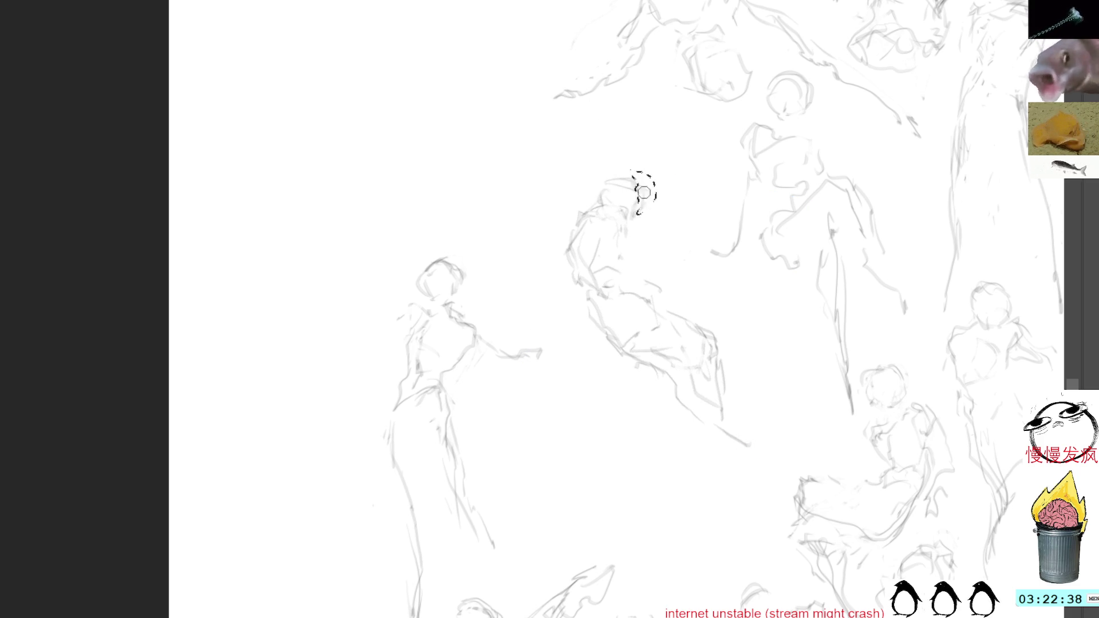
Undo the head strokes, darken the lower leg line and draw the foot, undoing a stray back stroke.
key(ctrl+z)
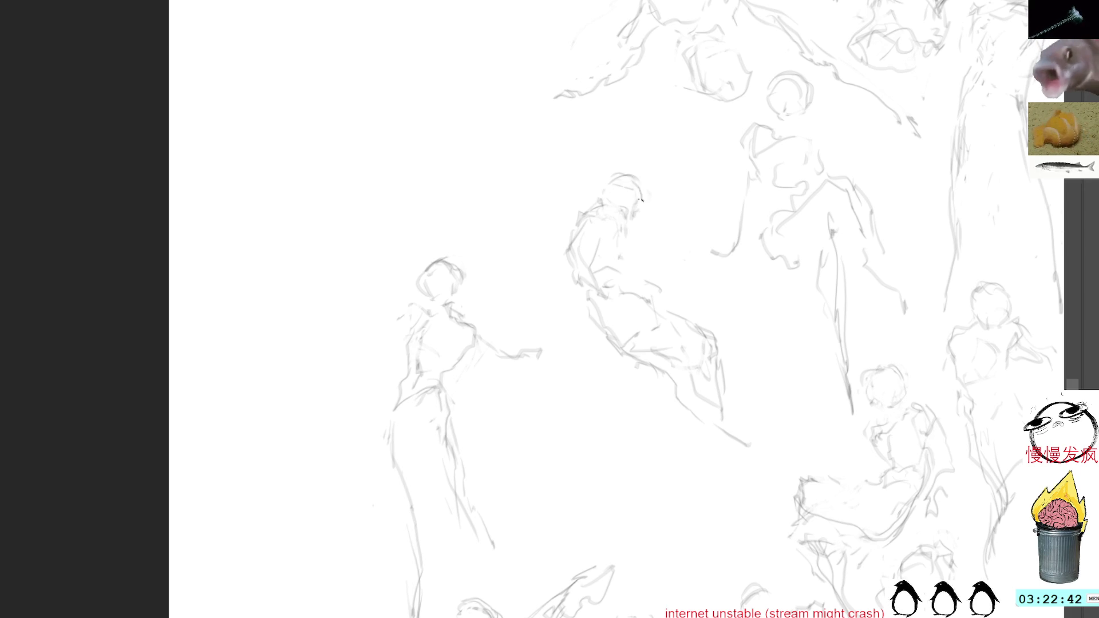
drag(656, 378, 683, 413)
drag(755, 455, 772, 433)
mouse_move(679, 349)
mouse_down()
mouse_move(700, 403)
mouse_move(715, 379)
mouse_up()
key(ctrl+z)
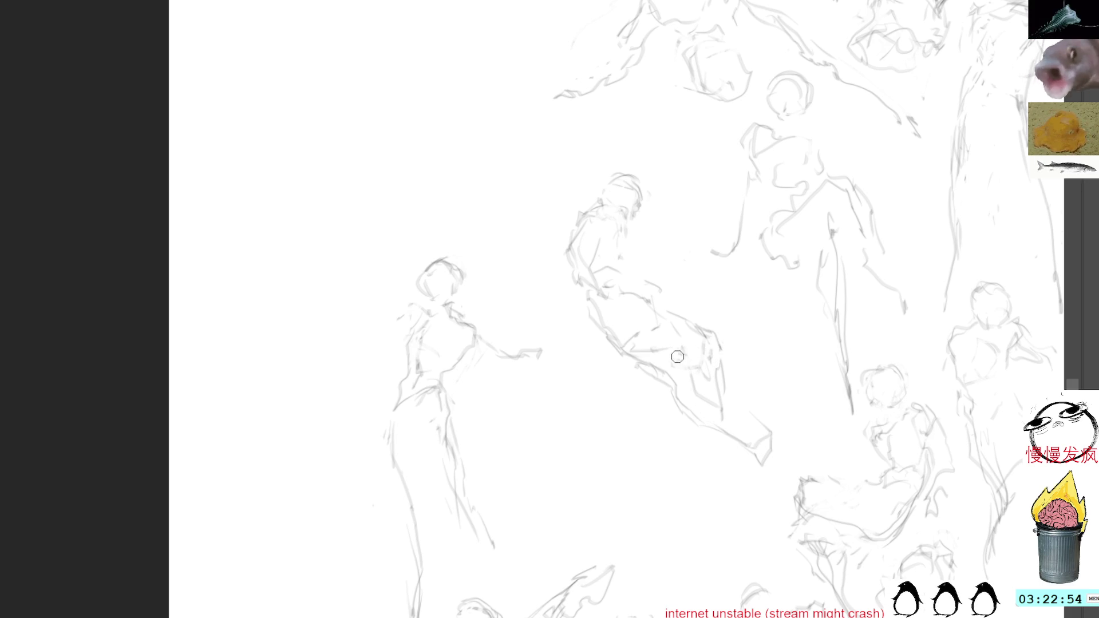
Redraw the figure's lower leg with a series of fresh pencil strokes.
drag(684, 365, 735, 421)
mouse_move(730, 352)
mouse_down()
mouse_move(748, 428)
mouse_move(761, 435)
mouse_up()
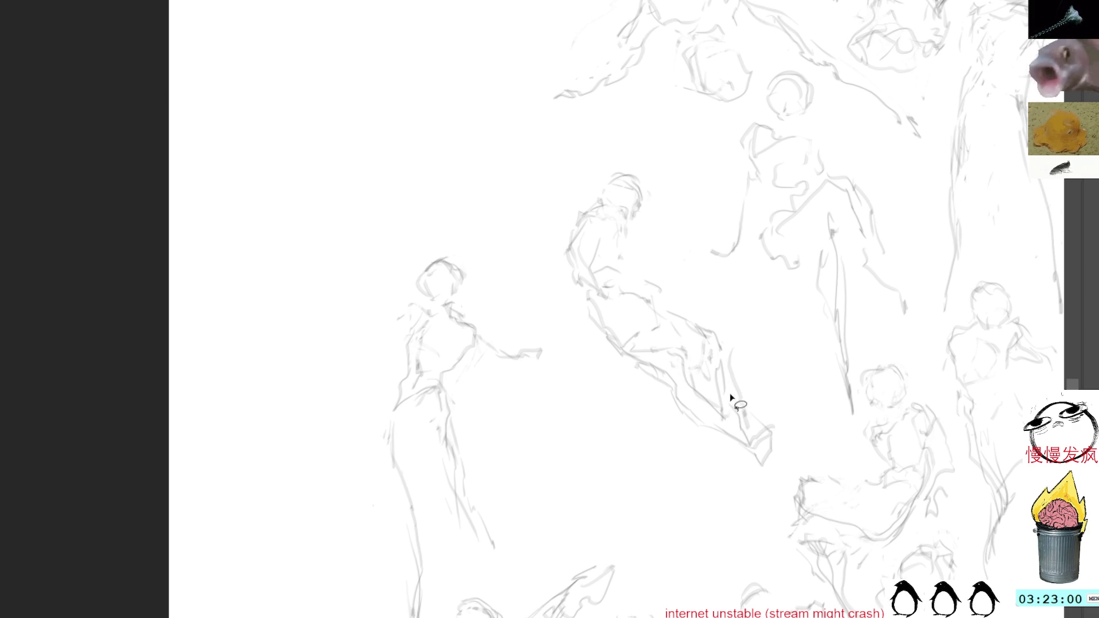
drag(729, 355, 746, 409)
drag(715, 355, 732, 417)
mouse_move(721, 376)
mouse_down()
mouse_move(737, 421)
mouse_move(760, 433)
mouse_up()
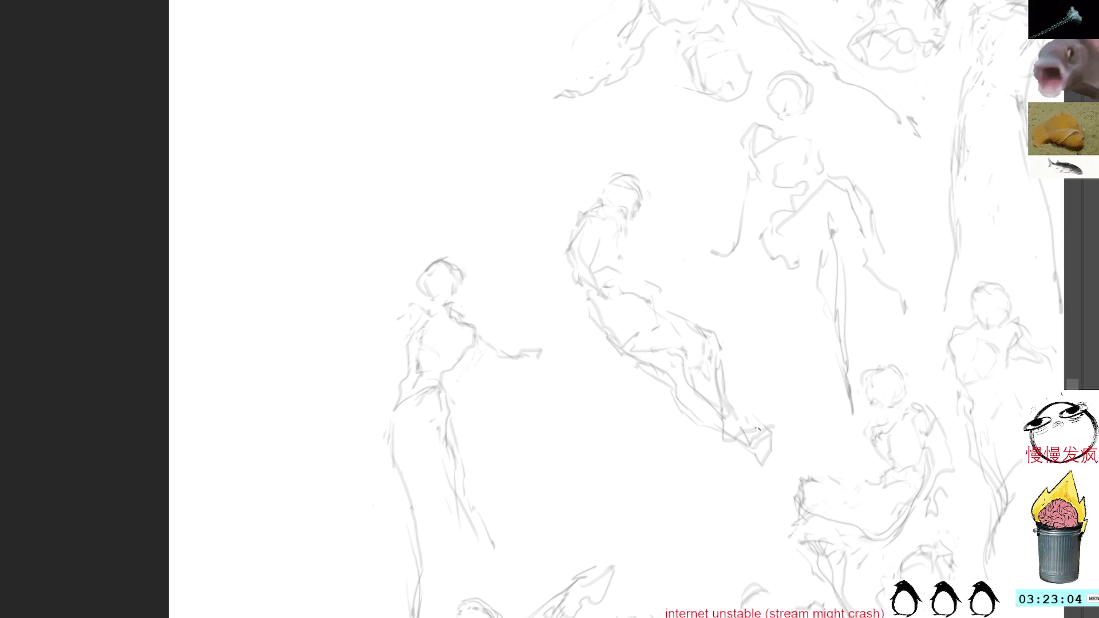
Add short hip strokes and darken the foot marks, then lasso around the leaning figure.
mouse_move(608, 294)
mouse_down()
mouse_move(647, 307)
mouse_move(635, 364)
mouse_up()
mouse_move(780, 447)
mouse_down()
mouse_move(788, 433)
mouse_move(752, 462)
mouse_up()
drag(766, 448, 784, 441)
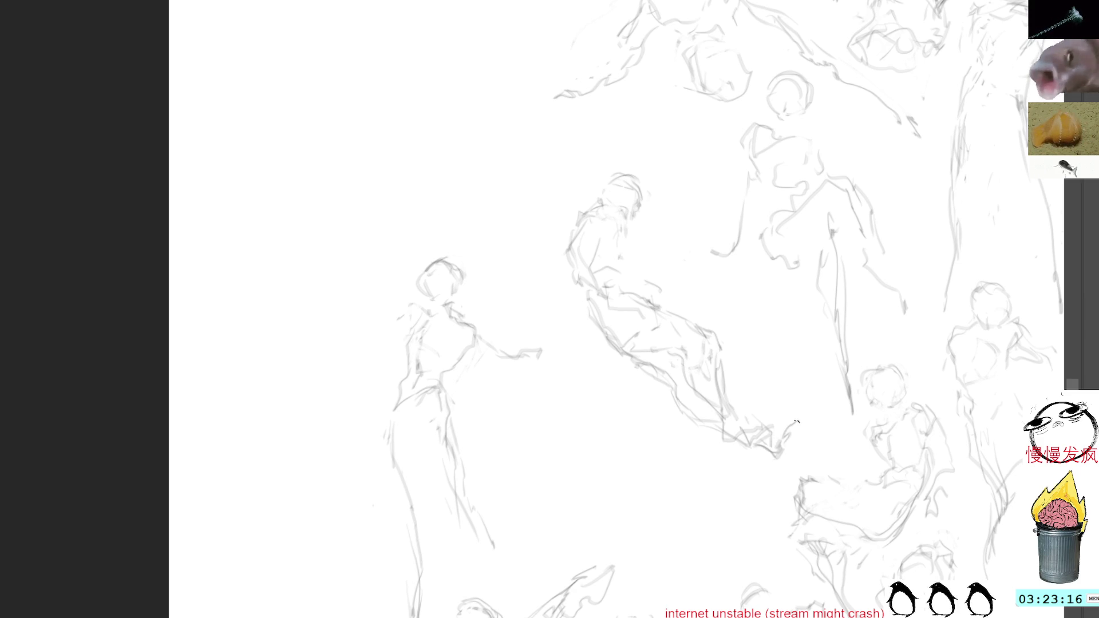
mouse_move(631, 155)
mouse_down()
mouse_move(636, 400)
mouse_move(632, 156)
mouse_up()
Drag the leaning figure up and left and commit it, then pan to another part of the canvas.
drag(726, 352, 525, 221)
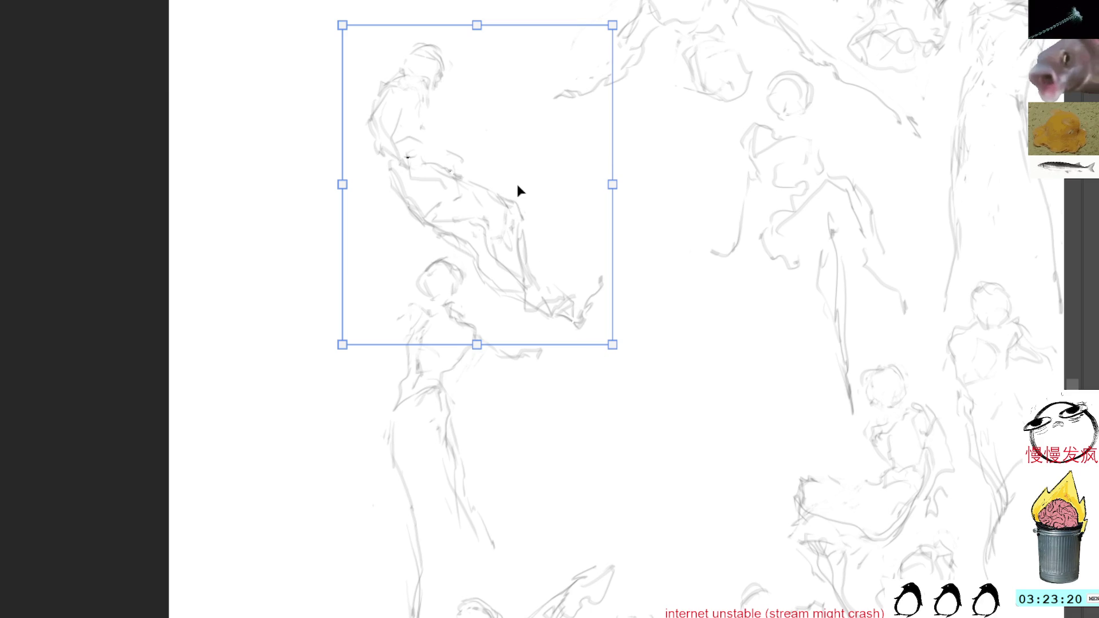
key(Return)
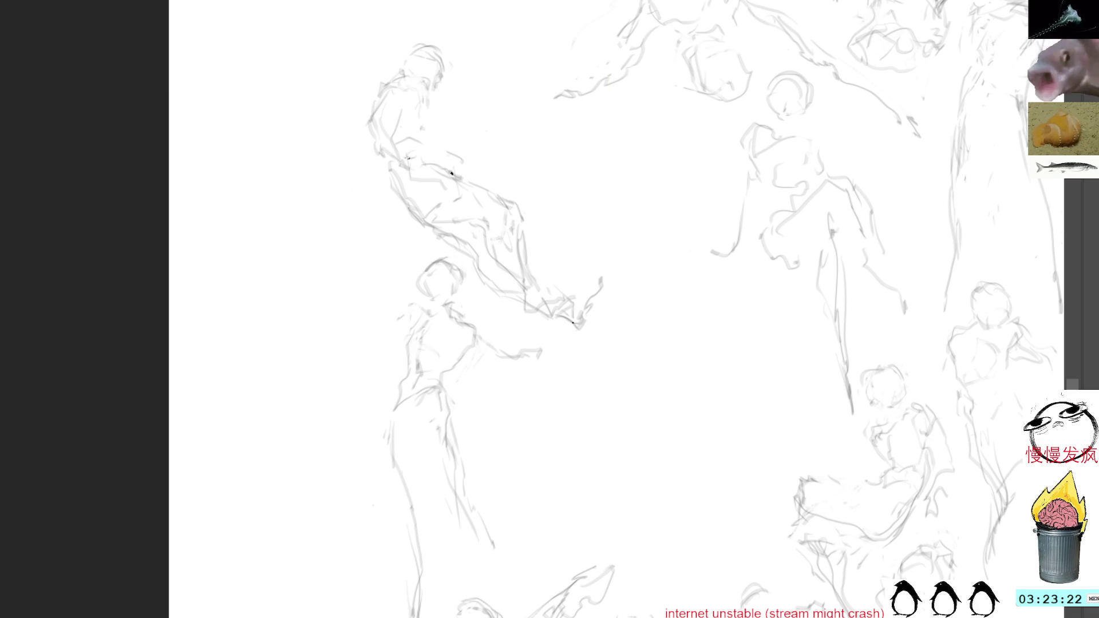
drag(876, 111, 808, 207)
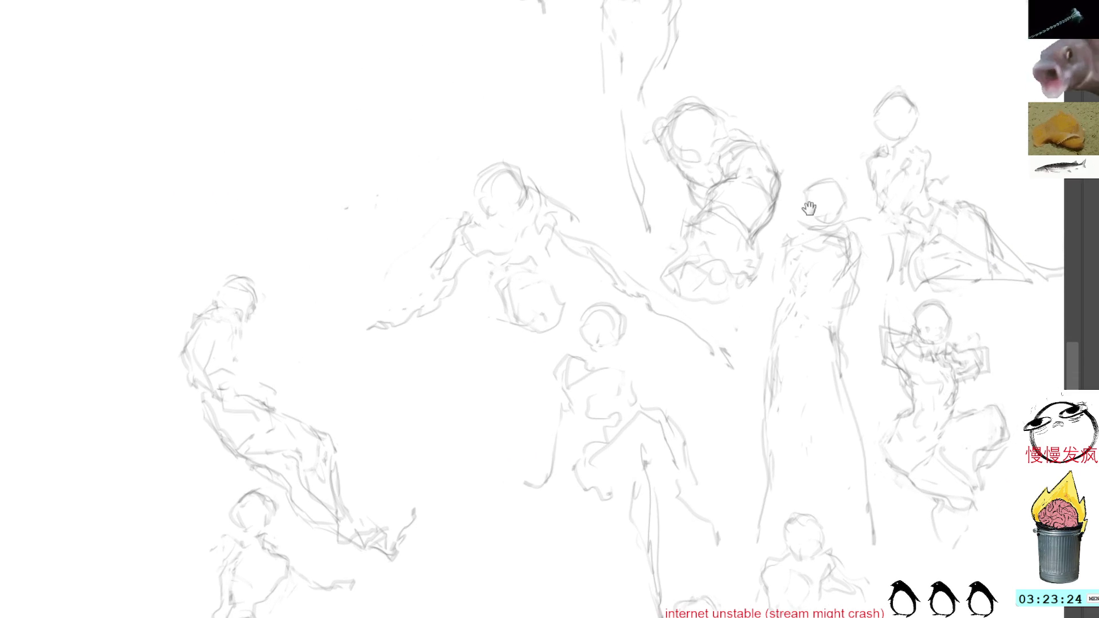
Lasso the striding figure, squash it vertically and shift it higher, then commit the transform.
mouse_move(504, 127)
mouse_down()
mouse_move(332, 309)
mouse_move(606, 617)
mouse_move(685, 315)
mouse_move(574, 171)
mouse_up()
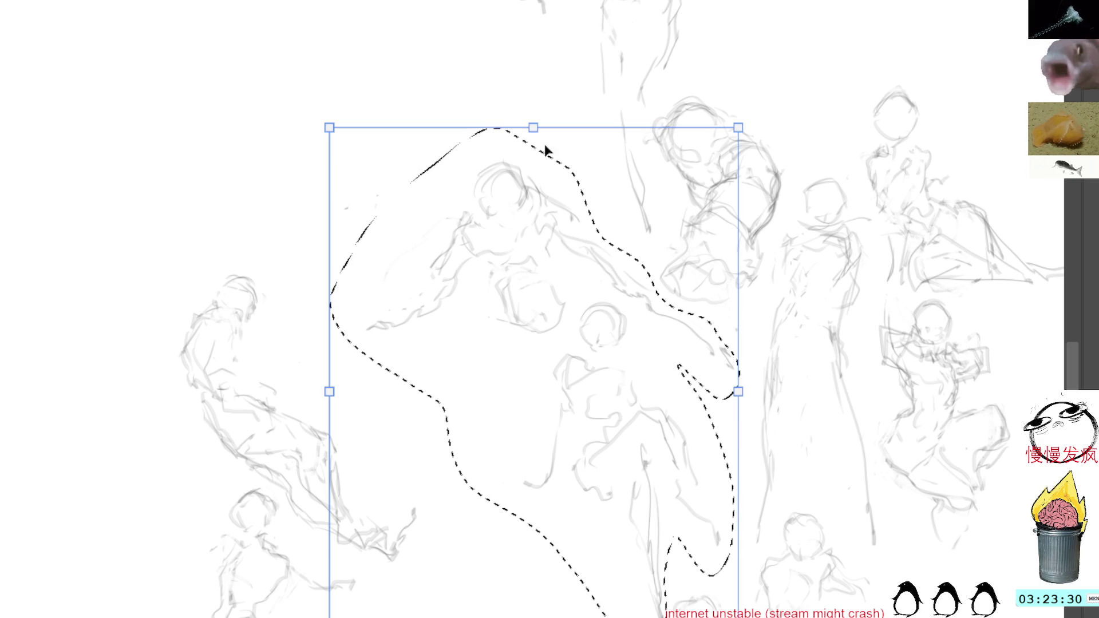
drag(542, 612, 542, 592)
mouse_move(706, 331)
mouse_down()
mouse_move(691, 337)
mouse_move(610, 199)
mouse_move(567, 39)
mouse_up()
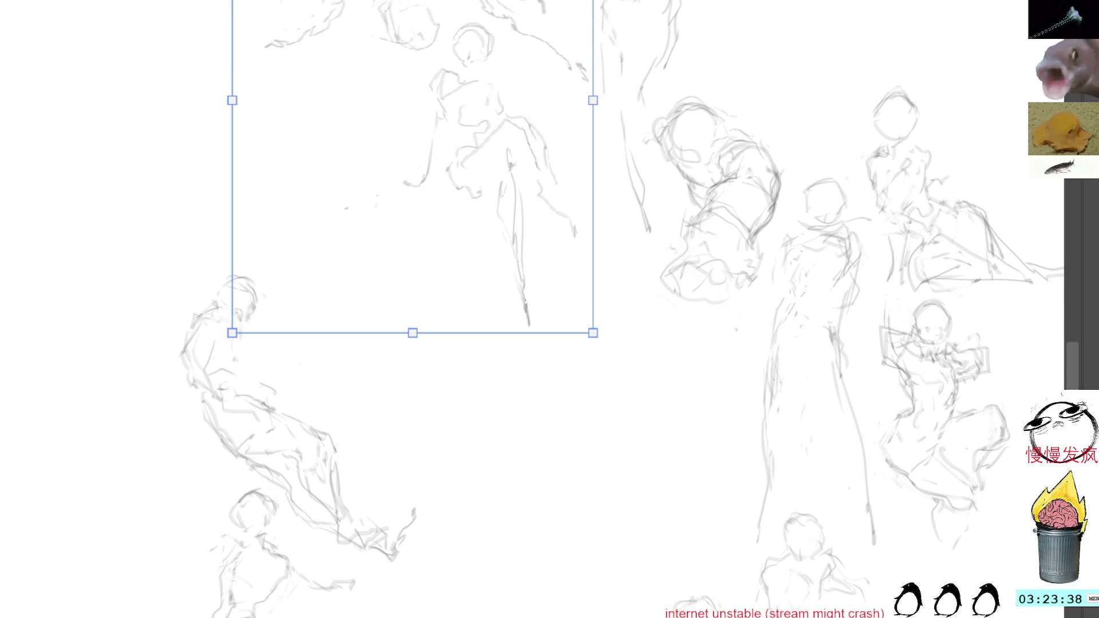
key(Return)
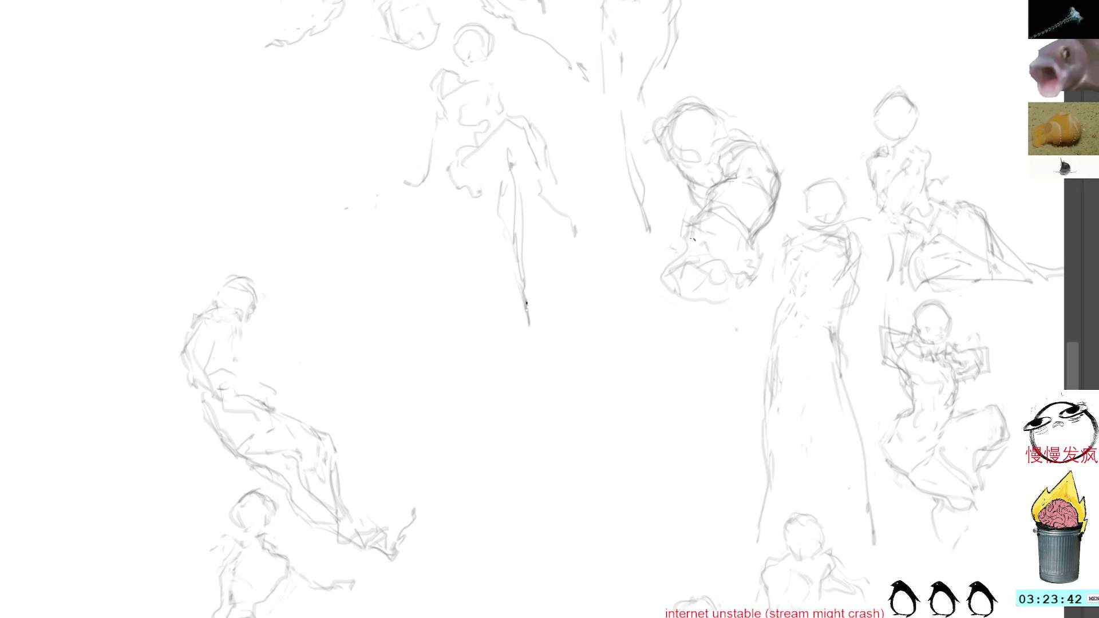
Touch up the tall figure's lower body, then sketch and trace a small rounded head in the empty gap.
mouse_move(703, 210)
mouse_down()
mouse_move(709, 257)
mouse_move(685, 252)
mouse_move(702, 309)
mouse_up()
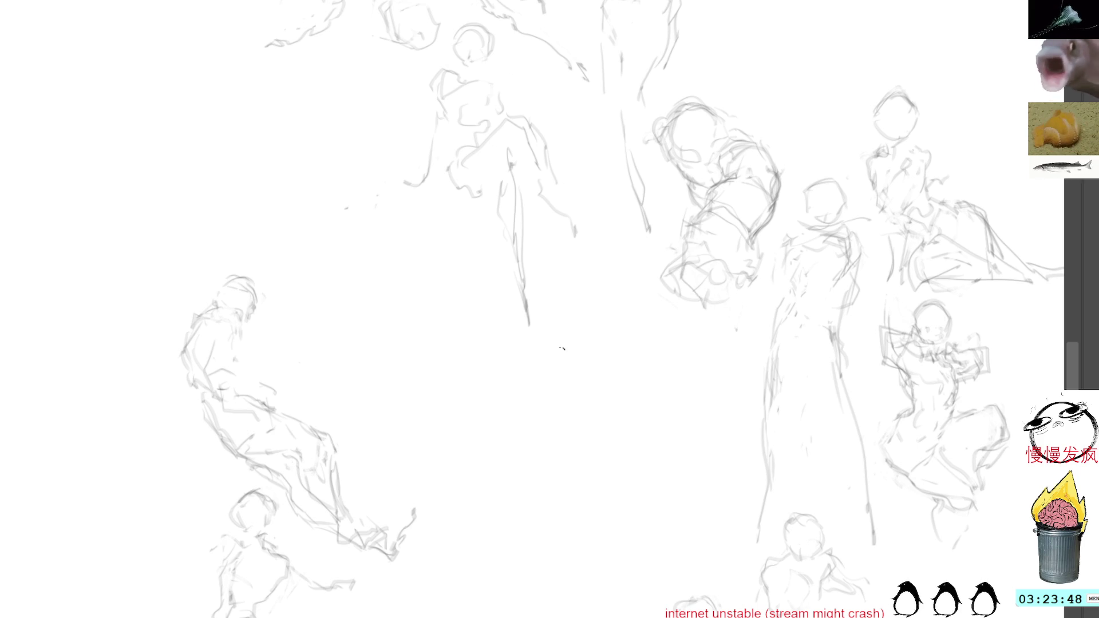
mouse_move(493, 425)
mouse_down()
mouse_move(521, 407)
mouse_move(501, 442)
mouse_up()
mouse_move(491, 424)
mouse_down()
mouse_move(527, 409)
mouse_move(533, 445)
mouse_move(521, 412)
mouse_up()
mouse_move(550, 314)
mouse_down()
mouse_move(590, 311)
mouse_move(590, 289)
mouse_up()
mouse_move(533, 375)
mouse_down()
mouse_move(564, 405)
mouse_move(513, 410)
mouse_move(550, 441)
mouse_move(574, 426)
mouse_up()
mouse_move(571, 361)
mouse_down()
mouse_move(550, 352)
mouse_move(583, 390)
mouse_up()
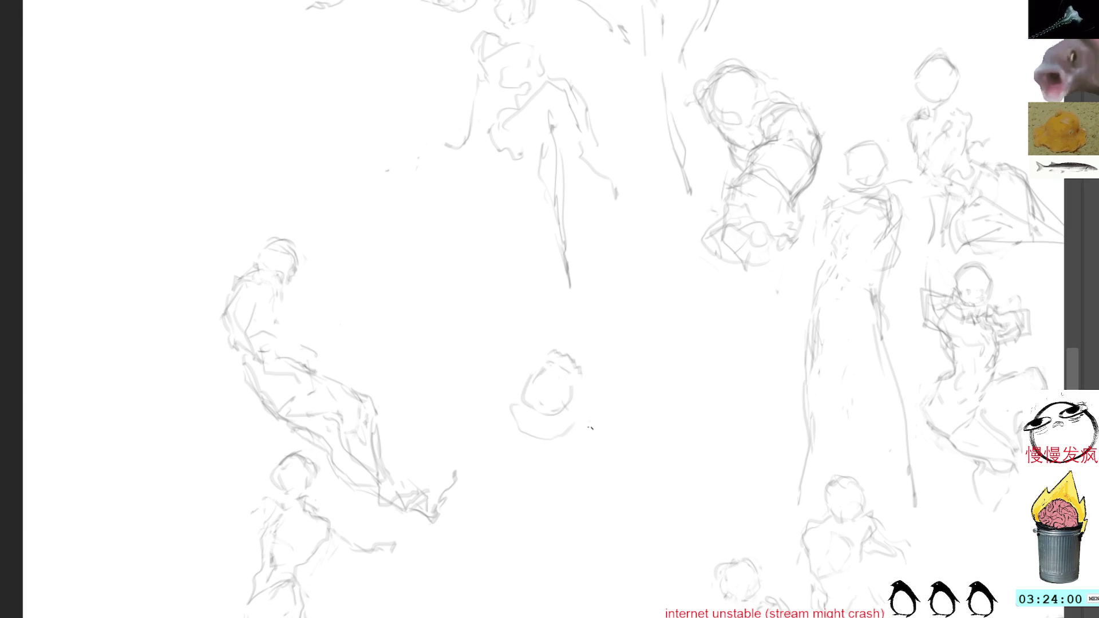
Add peaked hair and a raised arm to the new head, undoing stray neck and body strokes.
mouse_move(556, 448)
mouse_down()
mouse_move(537, 445)
mouse_move(560, 455)
mouse_move(584, 443)
mouse_up()
key(e)
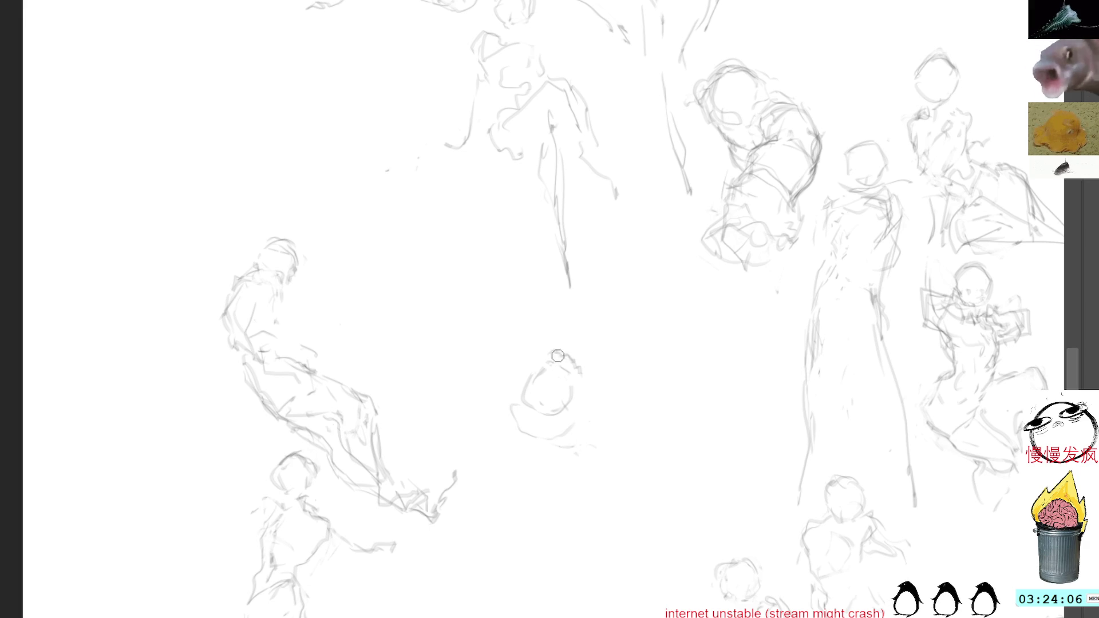
mouse_move(556, 360)
mouse_down()
mouse_move(564, 339)
mouse_move(577, 355)
mouse_up()
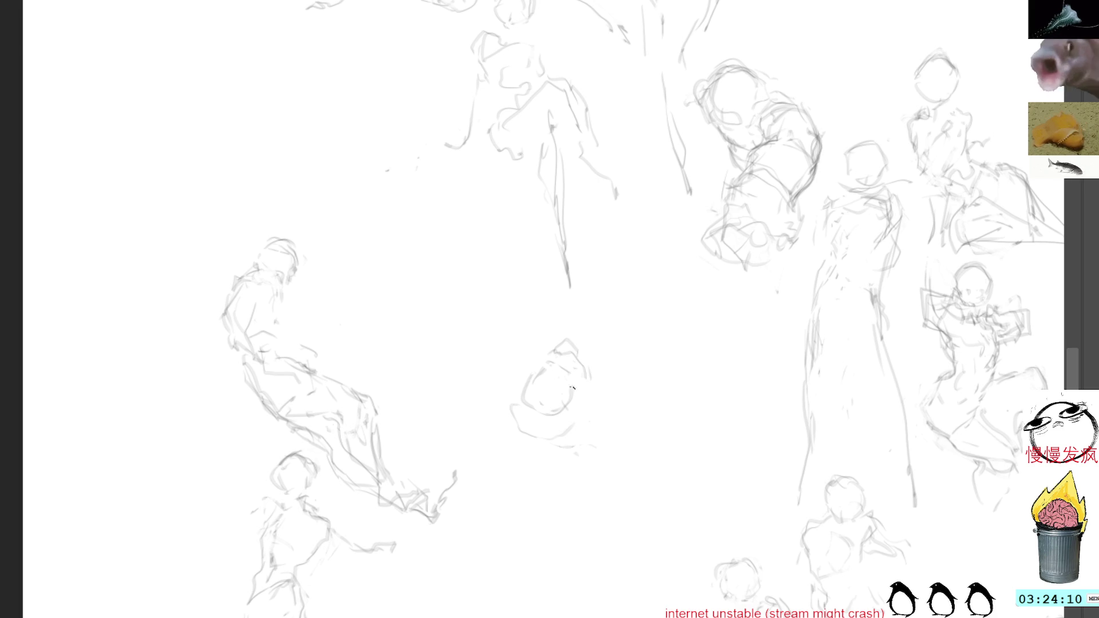
mouse_move(570, 445)
mouse_down()
mouse_move(594, 397)
mouse_move(625, 376)
mouse_move(677, 365)
mouse_move(687, 400)
mouse_up()
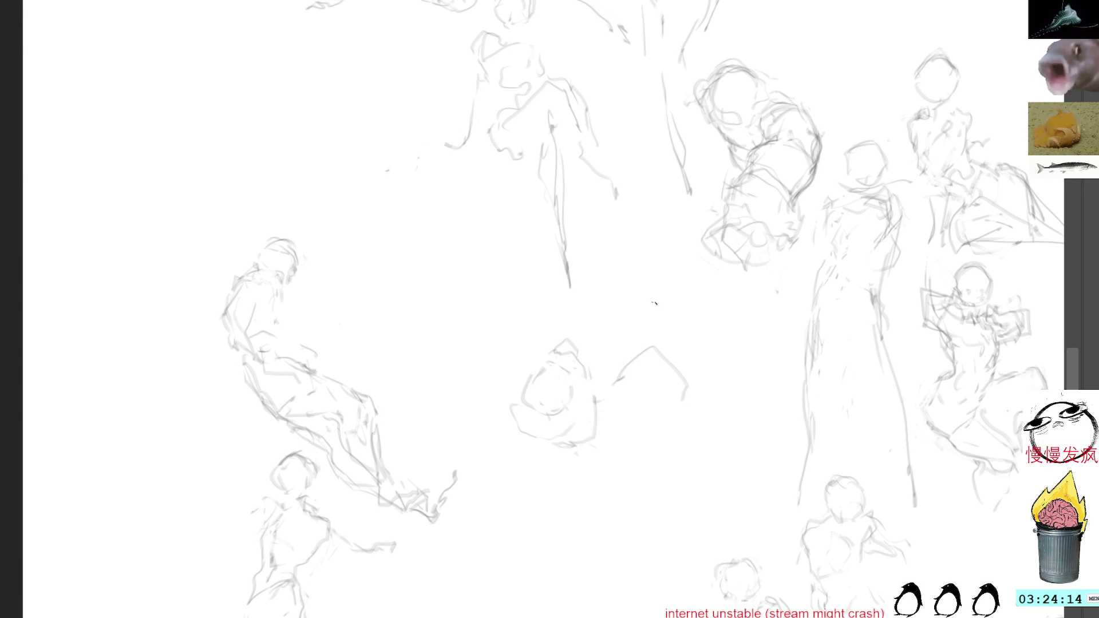
mouse_move(613, 367)
mouse_down()
mouse_move(674, 401)
mouse_move(663, 422)
mouse_up()
mouse_move(556, 463)
mouse_down()
mouse_move(539, 505)
mouse_move(601, 485)
mouse_up()
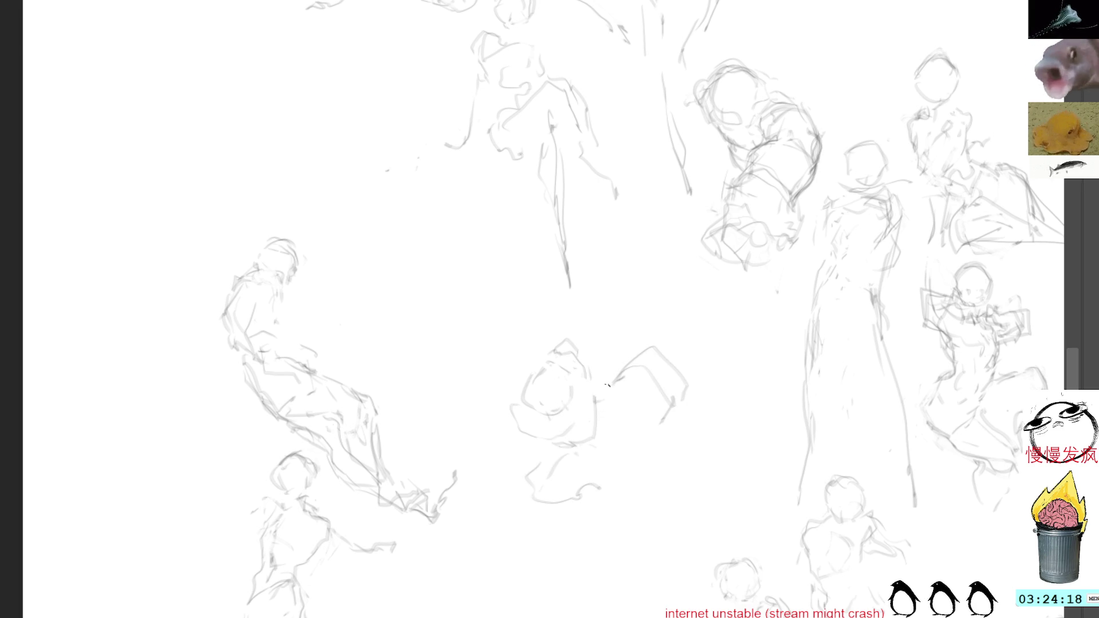
key(ctrl+z)
key(ctrl+z)
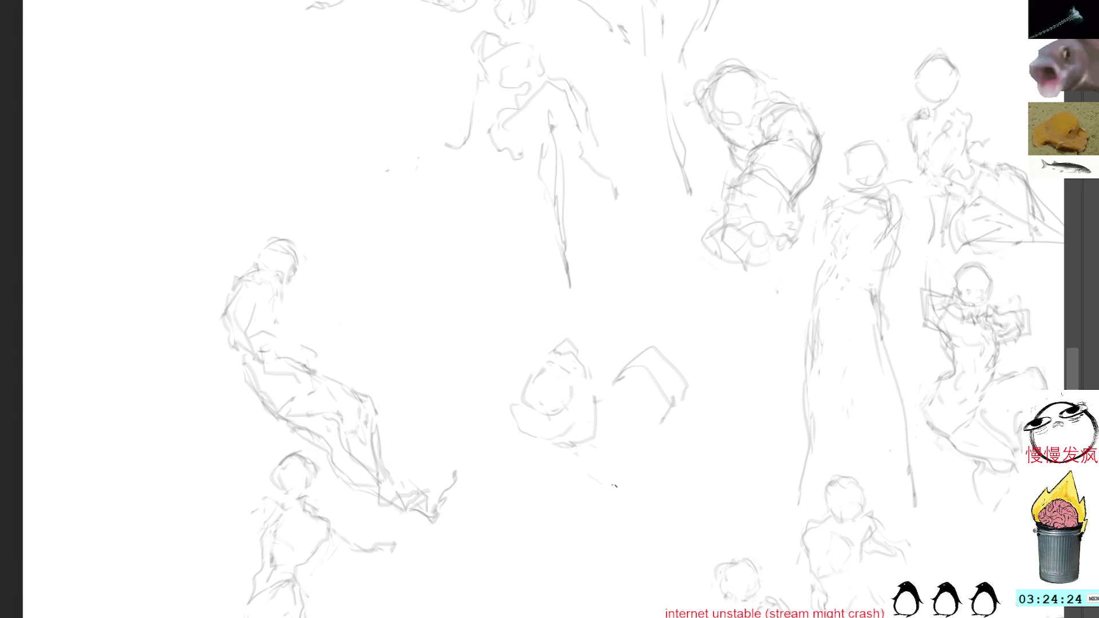
Draw the crouching figure's wavy lower body and add strokes on its left and right sides.
mouse_move(611, 479)
mouse_down()
mouse_move(672, 498)
mouse_move(643, 439)
mouse_up()
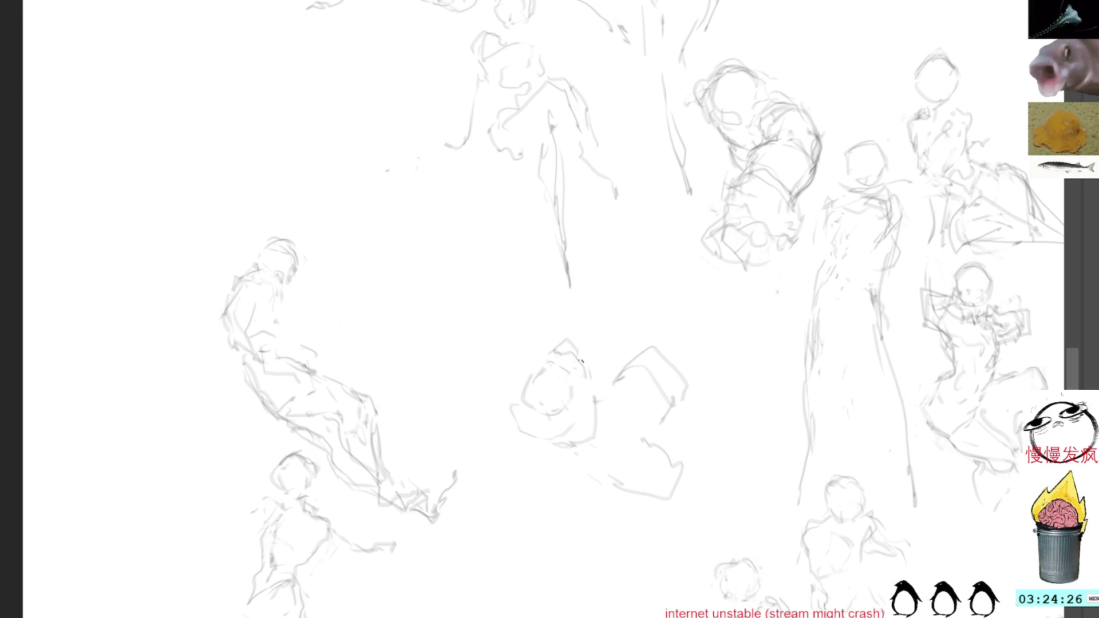
mouse_move(554, 346)
mouse_down()
mouse_move(591, 333)
mouse_move(585, 368)
mouse_move(603, 332)
mouse_up()
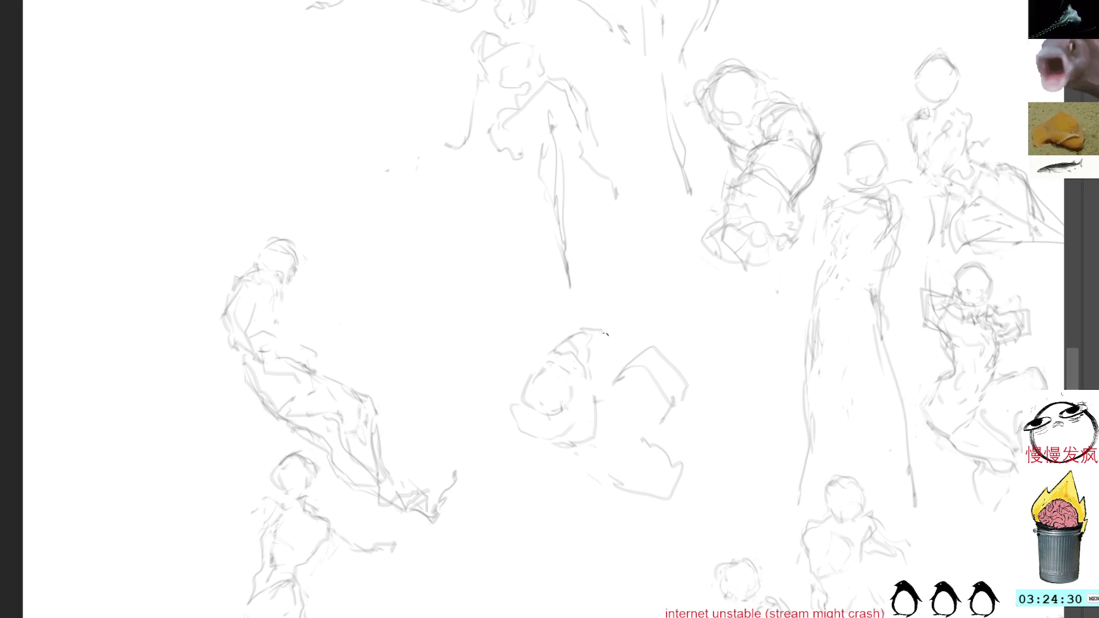
mouse_move(517, 400)
mouse_down()
mouse_move(489, 431)
mouse_move(520, 436)
mouse_move(497, 453)
mouse_up()
drag(677, 391, 665, 442)
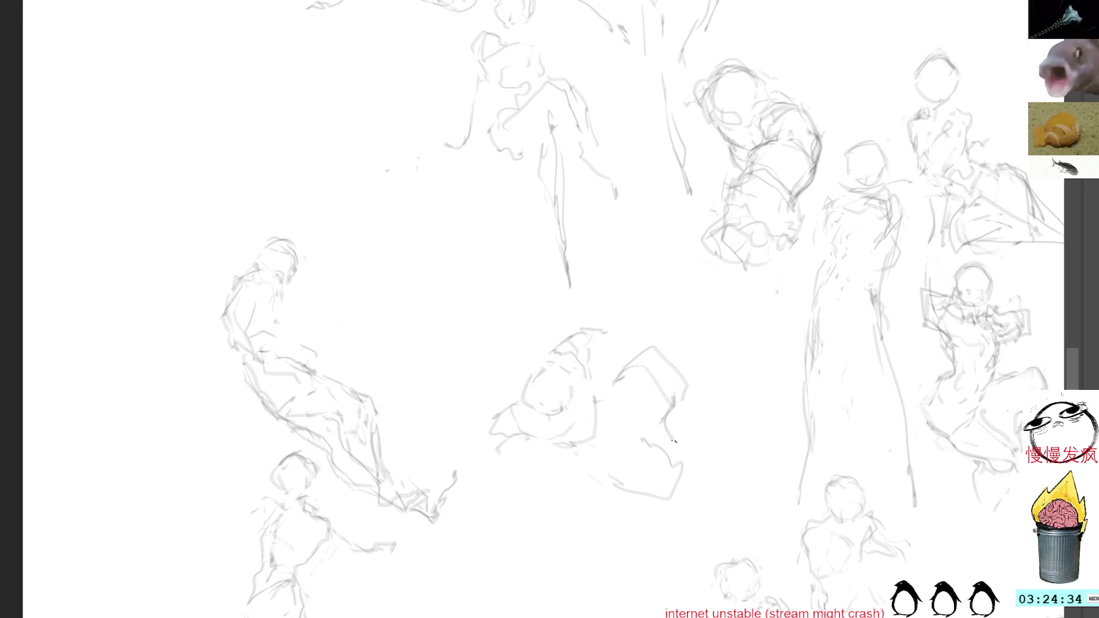
mouse_move(679, 488)
mouse_down()
mouse_move(706, 477)
mouse_move(690, 463)
mouse_up()
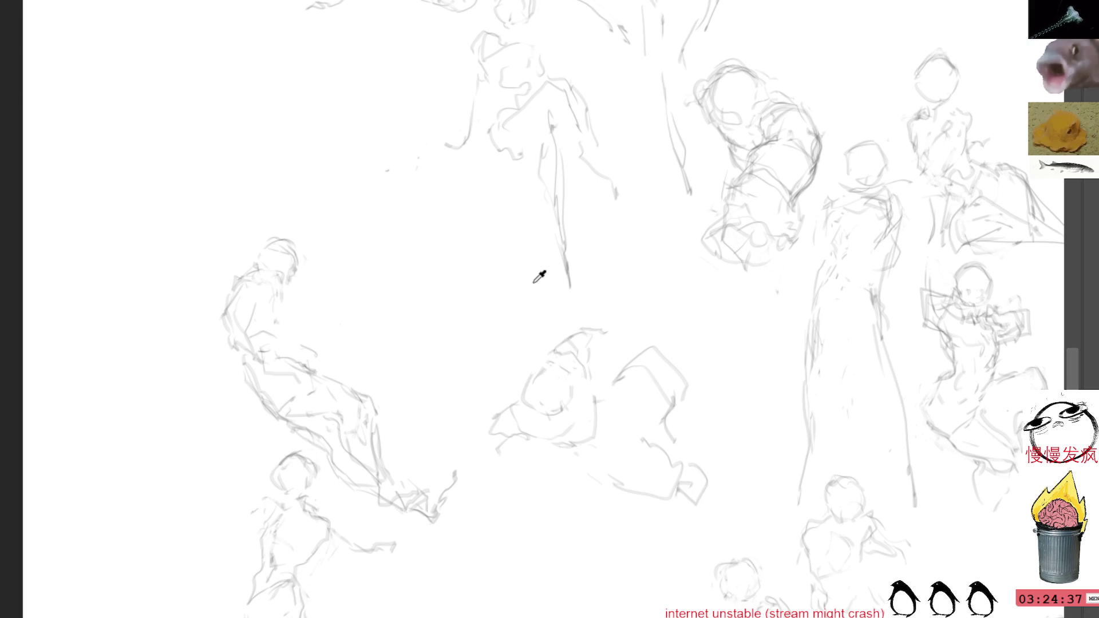
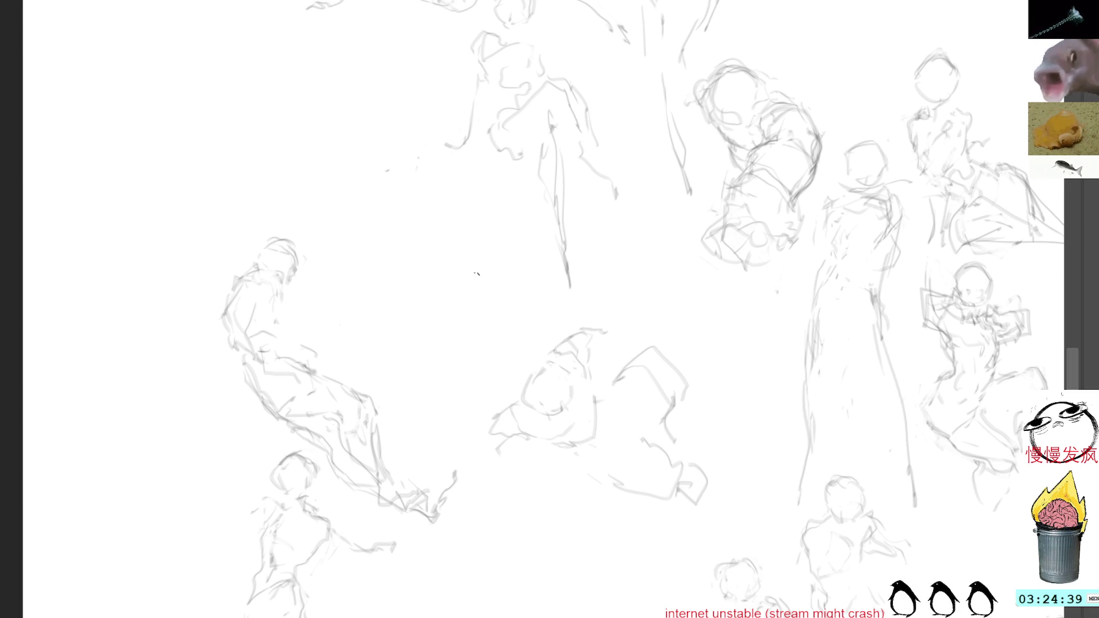
Extend the crouching figure leftward with strokes, then lasso and reposition it with transform.
drag(529, 446, 484, 448)
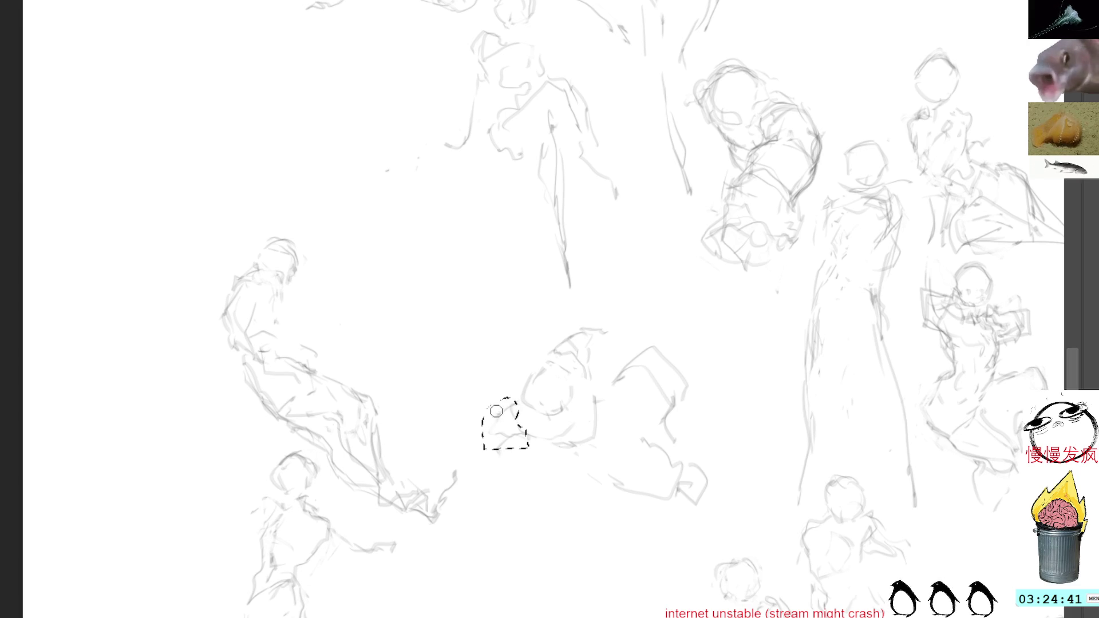
click(498, 317)
mouse_move(512, 423)
mouse_down()
mouse_move(468, 448)
mouse_move(513, 444)
mouse_move(458, 448)
mouse_up()
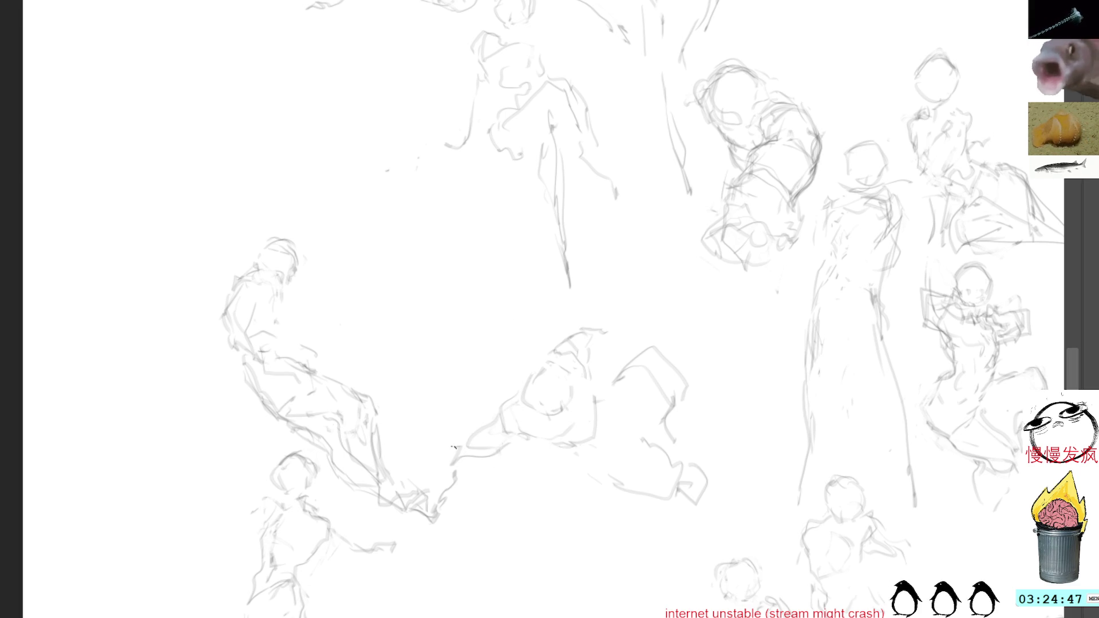
mouse_move(558, 316)
mouse_down()
mouse_move(728, 374)
mouse_move(613, 287)
mouse_move(581, 335)
mouse_move(646, 335)
mouse_move(668, 293)
mouse_up()
key(ctrl+t)
key(Return)
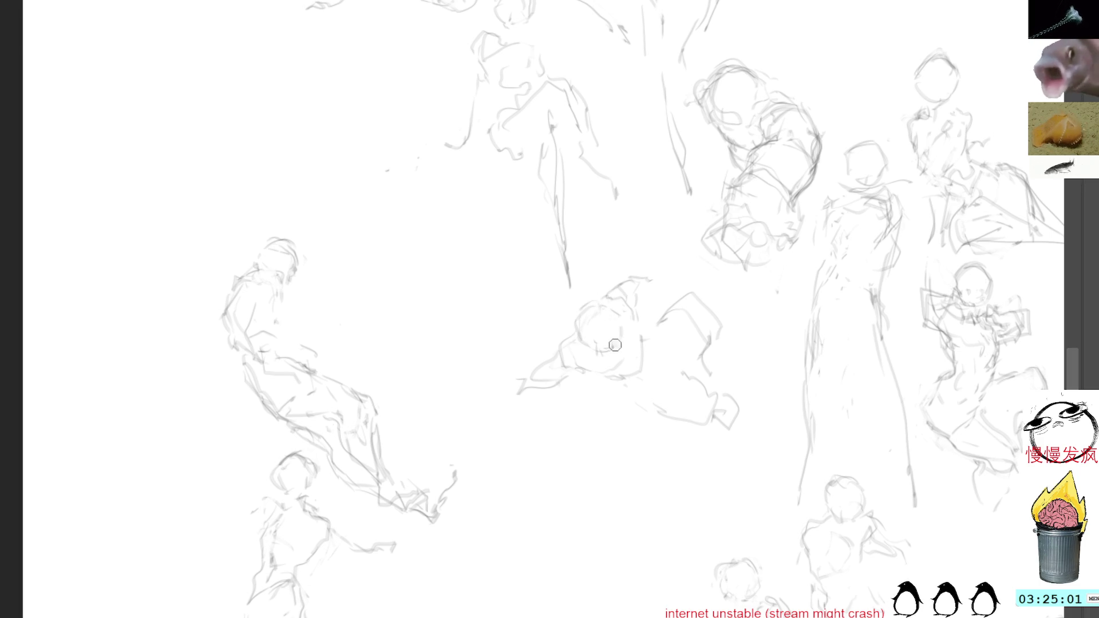
Add a lower-arm stroke, select the middle crouching figure and drag it down and right.
mouse_move(516, 400)
mouse_down()
mouse_move(520, 418)
mouse_move(525, 379)
mouse_up()
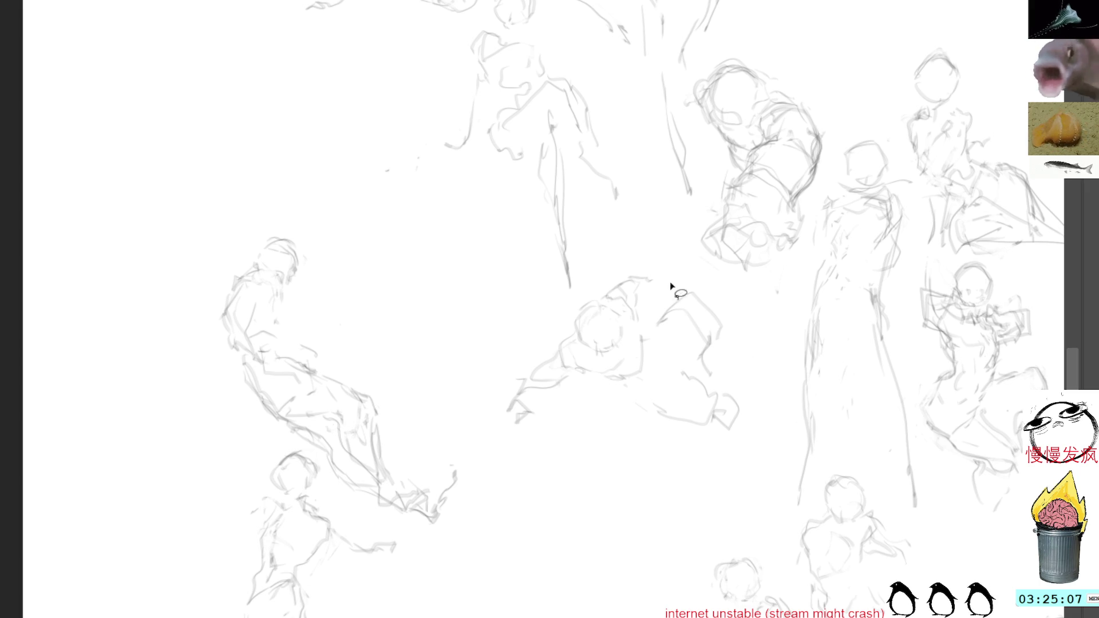
drag(650, 238, 765, 381)
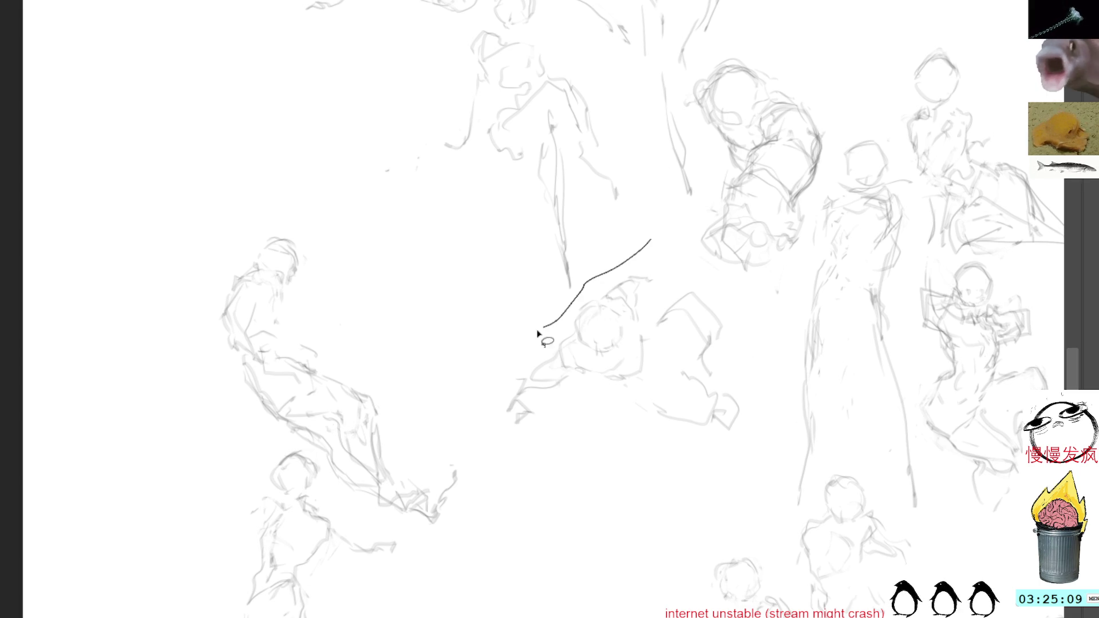
drag(670, 341, 709, 444)
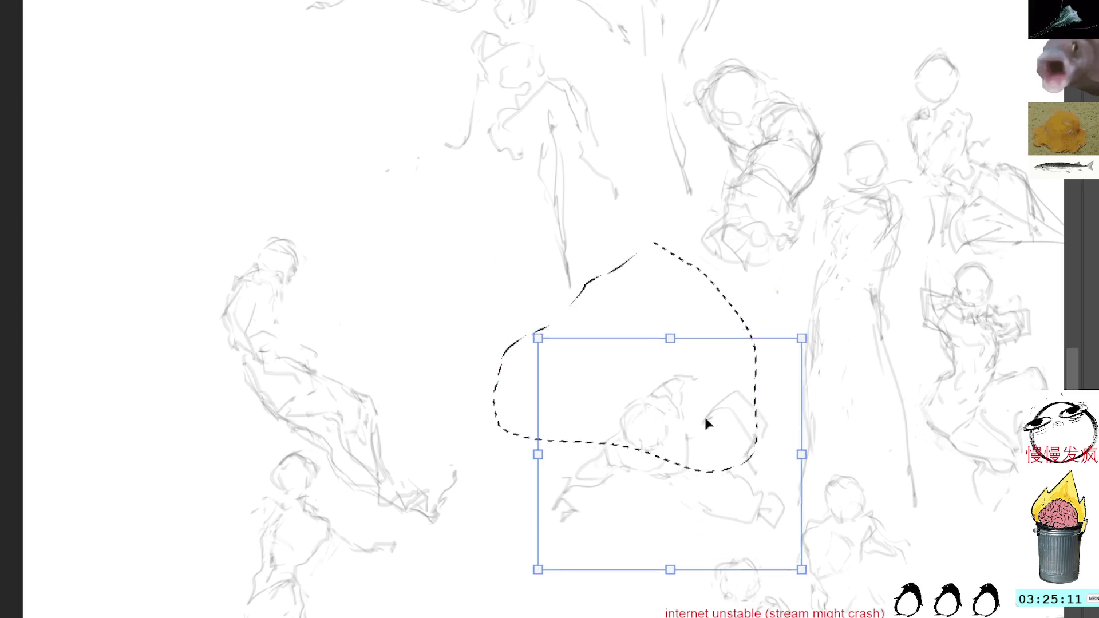
Shrink the crouching figure slightly, nudge it further down-right and commit the transform.
drag(666, 340, 670, 363)
drag(689, 429, 695, 437)
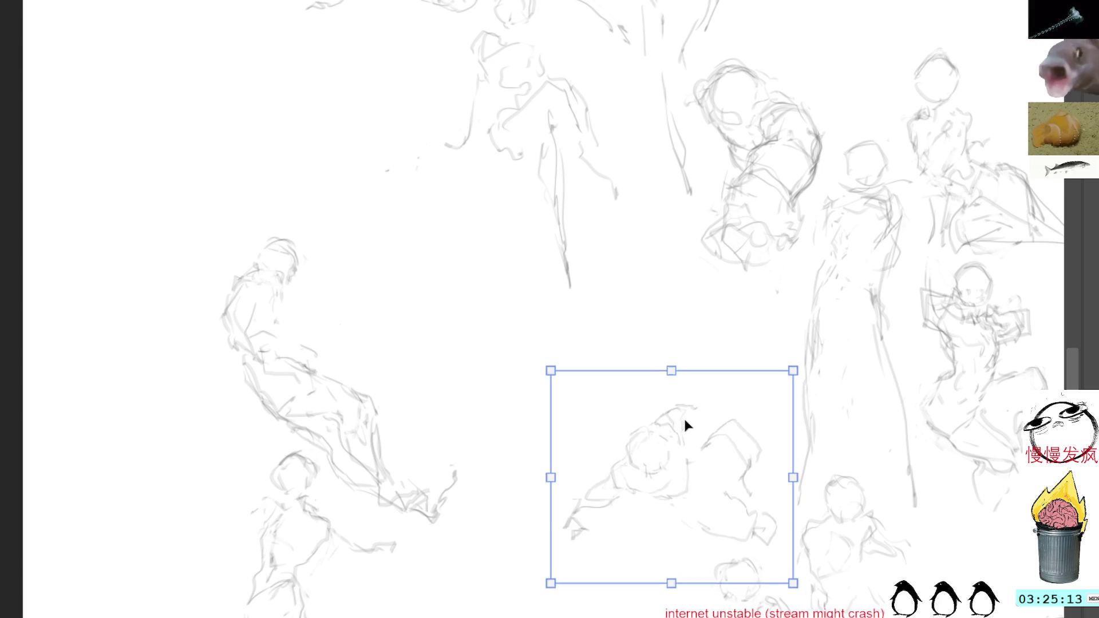
key(Return)
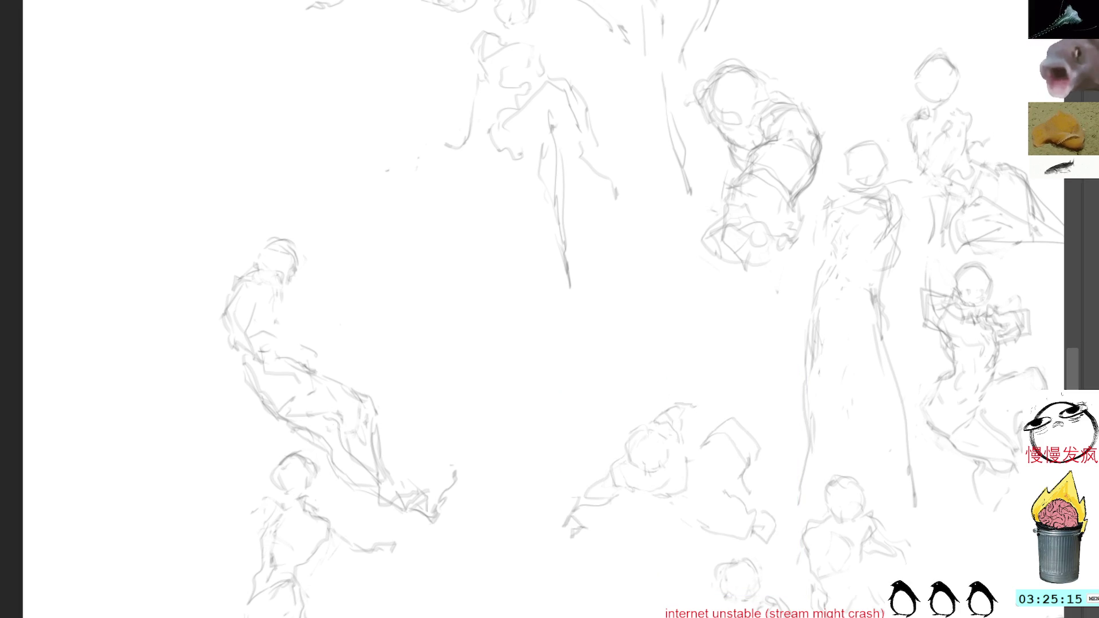
Rough in a new hunched figure above it: shoulder, body line, head and right side.
mouse_move(599, 267)
mouse_down()
mouse_move(650, 277)
mouse_move(564, 349)
mouse_up()
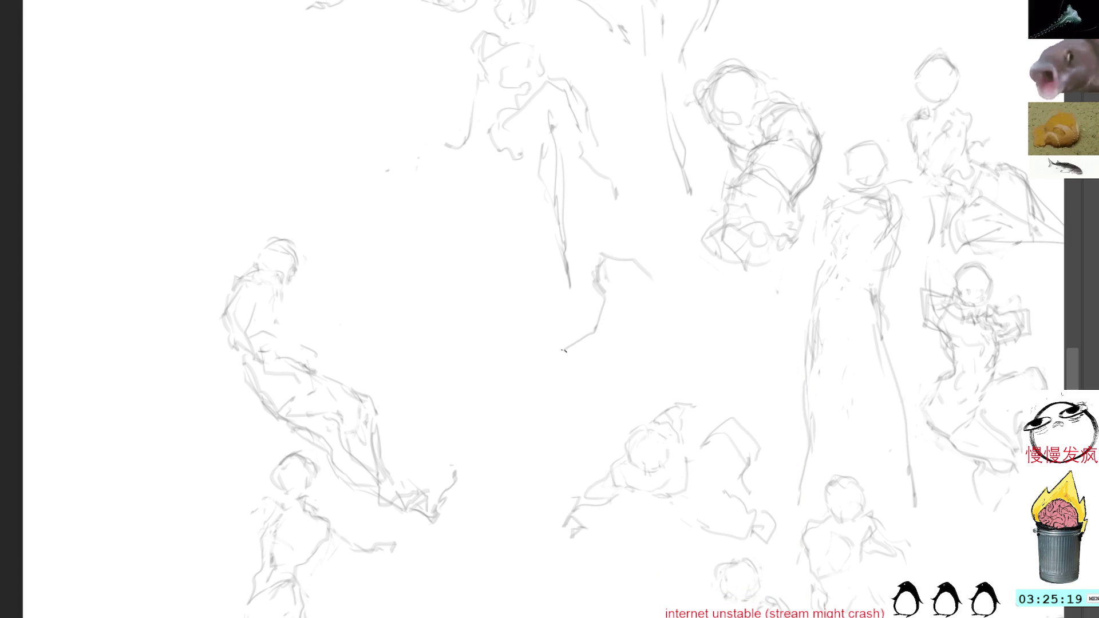
mouse_move(601, 274)
mouse_down()
mouse_move(628, 325)
mouse_move(626, 343)
mouse_move(604, 355)
mouse_up()
mouse_move(628, 262)
mouse_down()
mouse_move(616, 252)
mouse_move(580, 334)
mouse_up()
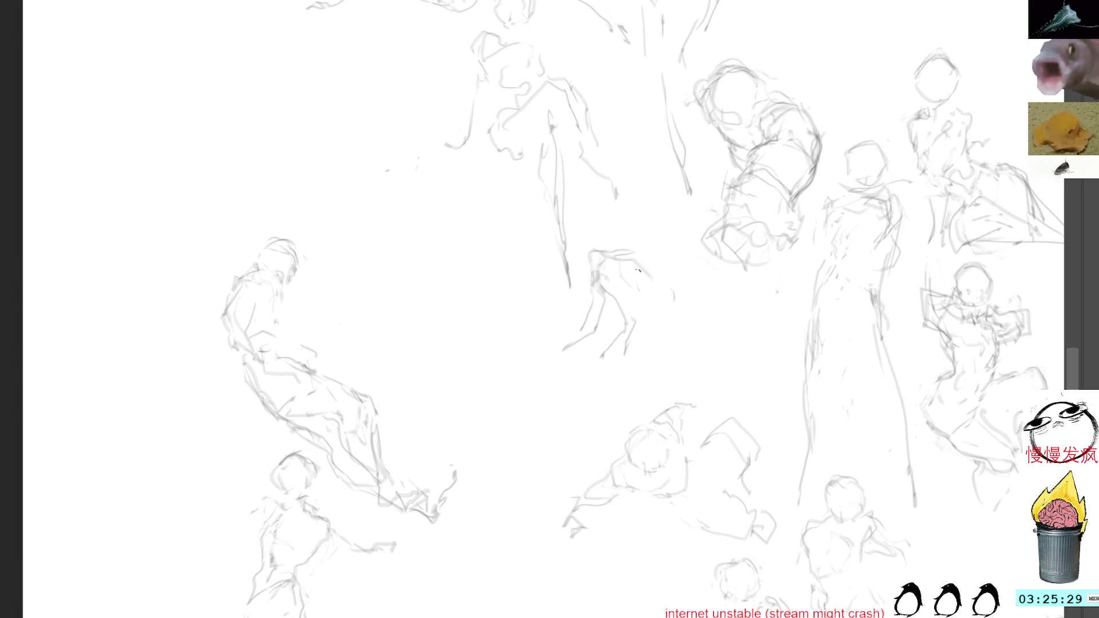
mouse_move(635, 250)
mouse_down()
mouse_move(670, 268)
mouse_move(661, 335)
mouse_up()
drag(670, 286, 674, 314)
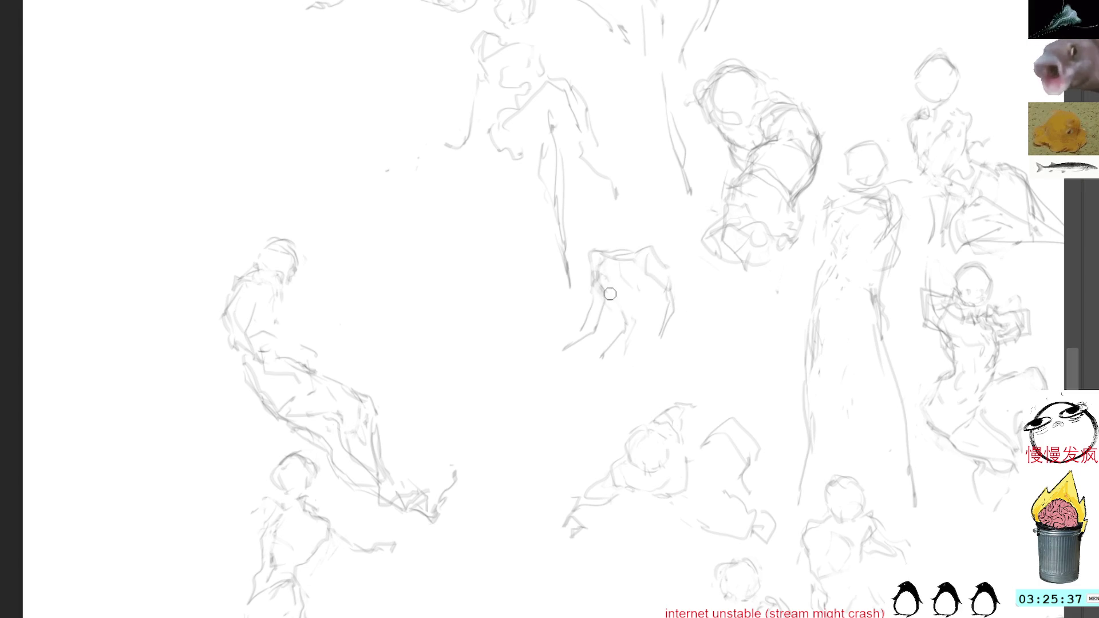
drag(611, 301, 609, 297)
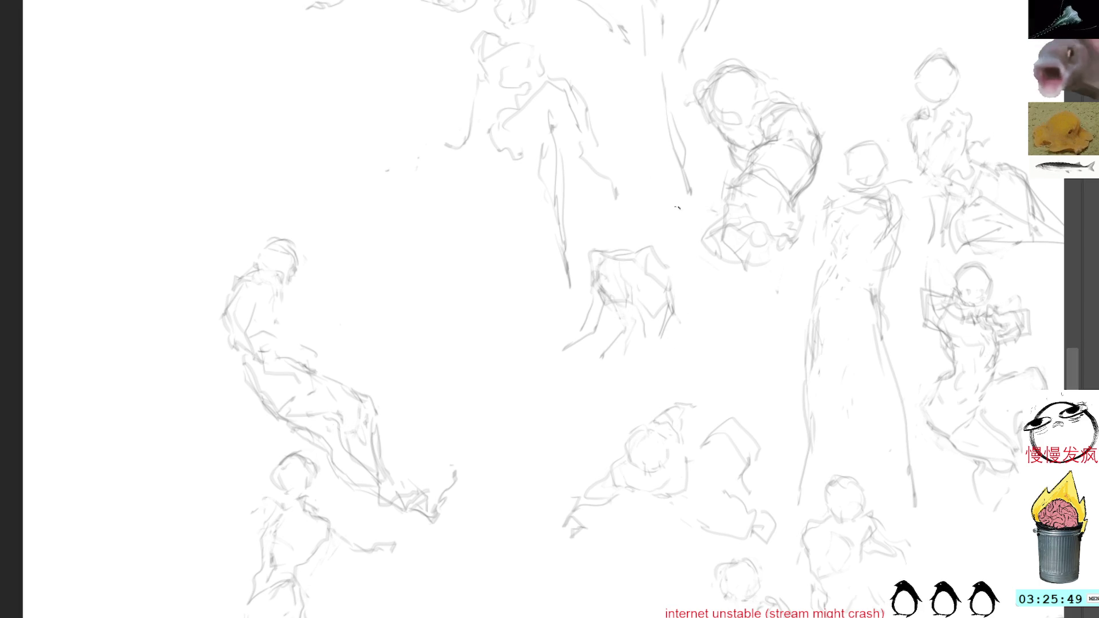
drag(664, 258, 719, 294)
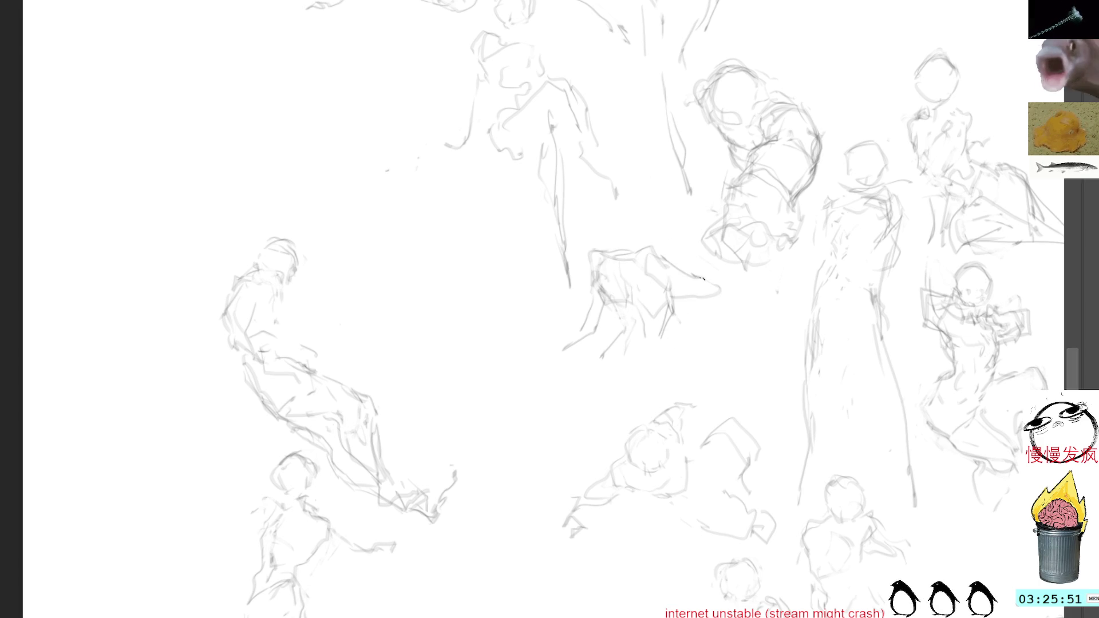
Delete the stray strokes right of the new figure, add edge hatching and lasso the figure.
mouse_move(668, 258)
mouse_down()
mouse_move(687, 293)
mouse_move(715, 305)
mouse_up()
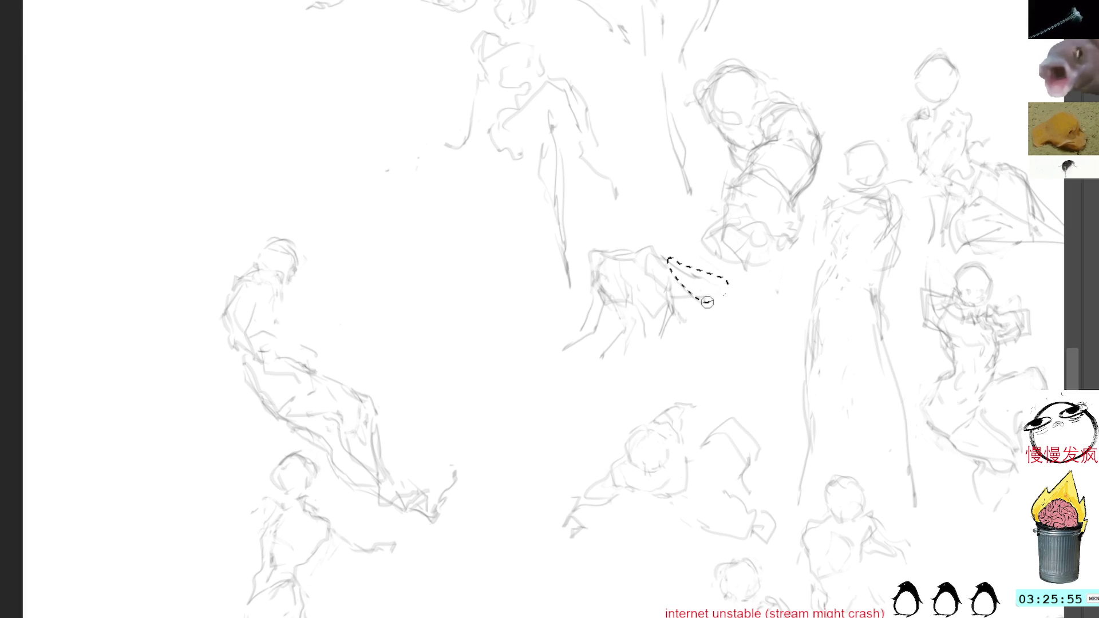
key(Delete)
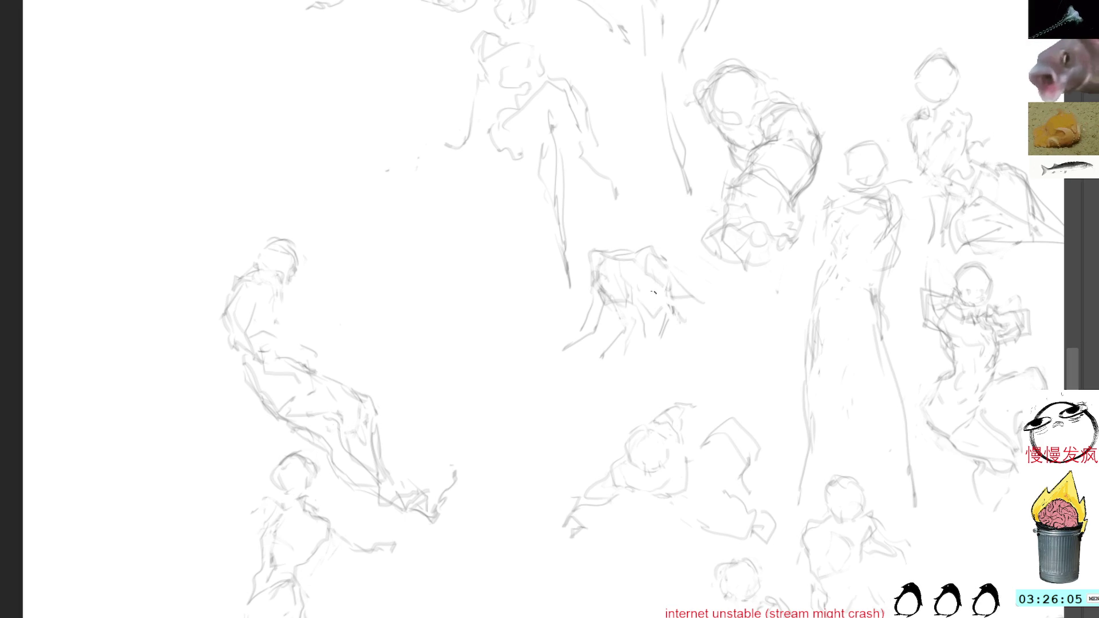
drag(695, 328, 697, 305)
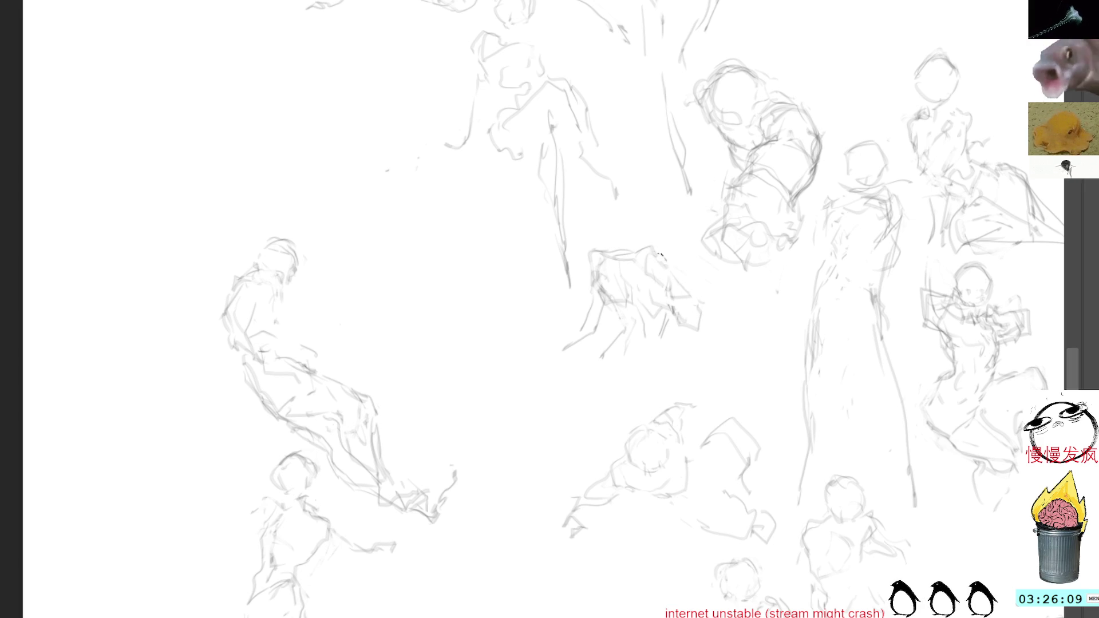
drag(654, 244, 676, 270)
drag(670, 321, 663, 337)
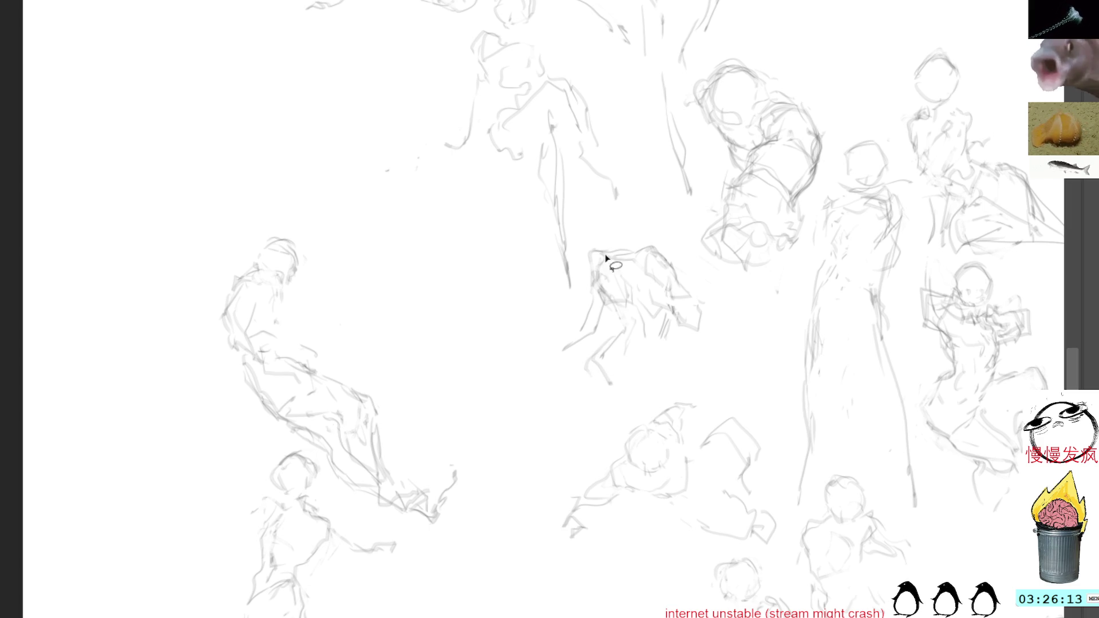
mouse_move(615, 231)
mouse_down()
mouse_move(574, 309)
mouse_move(661, 368)
mouse_move(642, 226)
mouse_up()
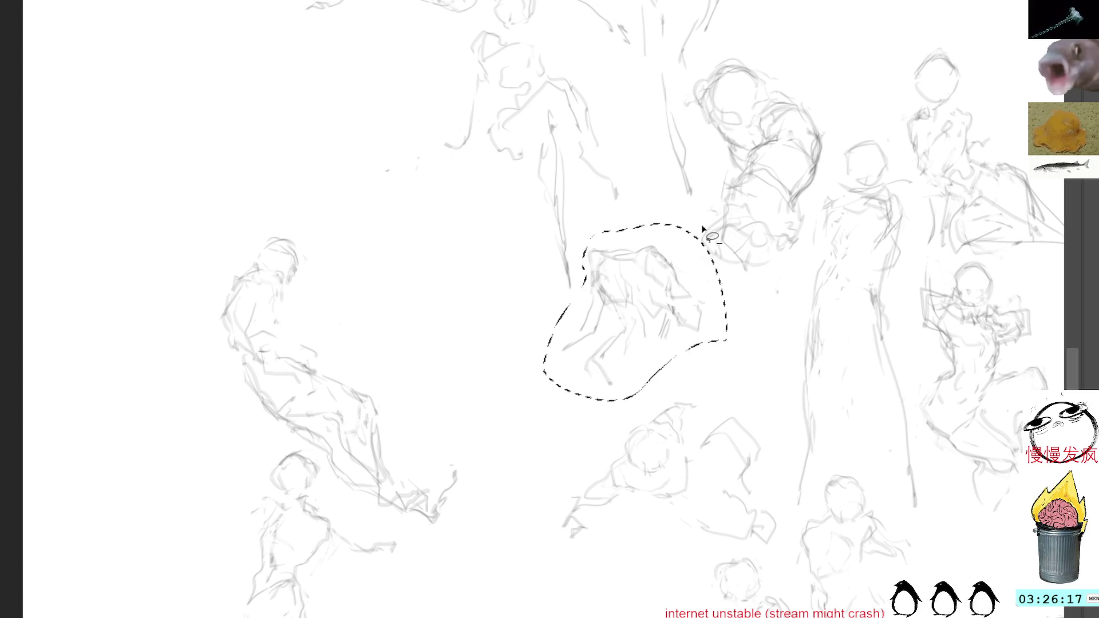
Transform the small figure up and to the left, commit it and return to the brush.
key(ctrl+t)
mouse_move(643, 294)
mouse_down()
mouse_move(620, 293)
mouse_move(360, 112)
mouse_move(642, 411)
mouse_up()
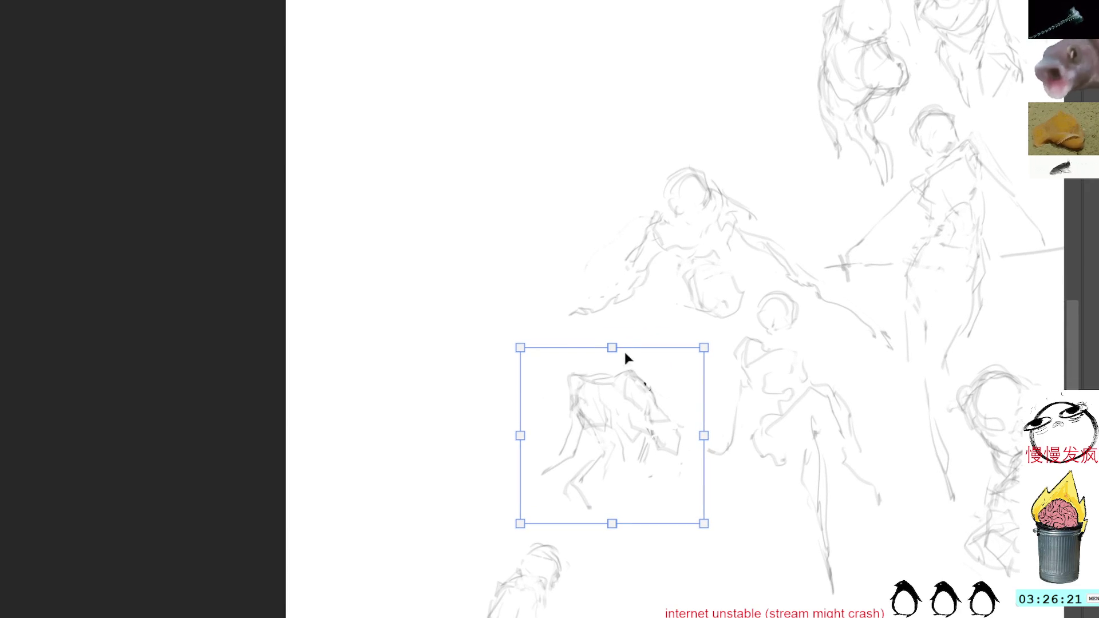
mouse_move(652, 365)
mouse_down()
mouse_move(606, 80)
mouse_move(472, 193)
mouse_up()
key(Return)
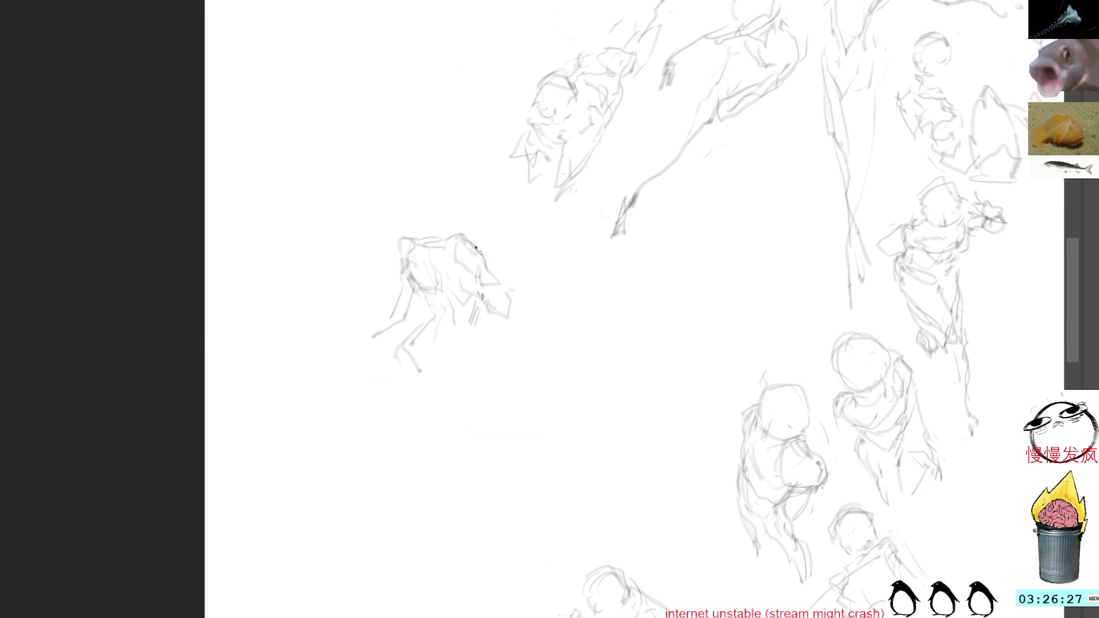
key(b)
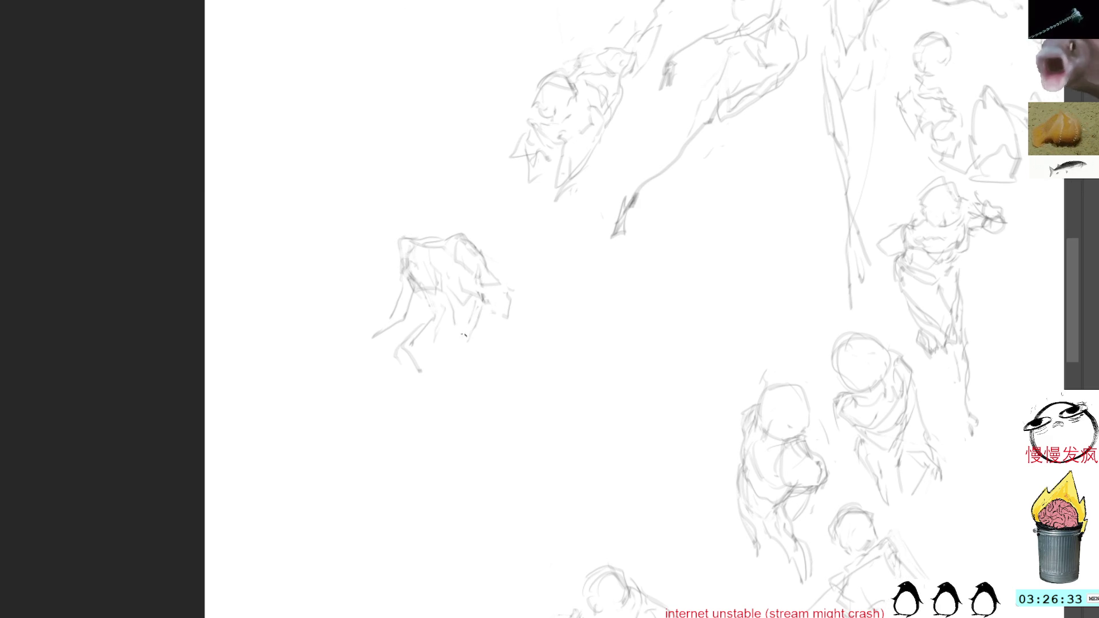
Extend and darken the left figure's legs, undoing two misplaced diagonal strokes.
mouse_move(444, 340)
mouse_down()
mouse_move(384, 393)
mouse_move(392, 401)
mouse_up()
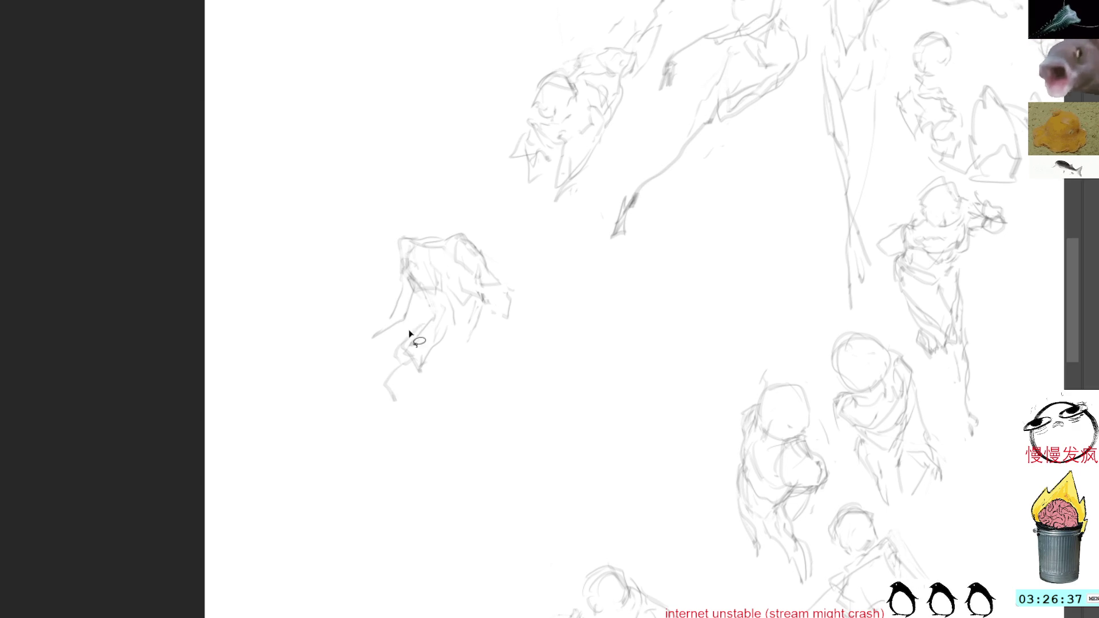
drag(430, 322, 384, 376)
key(ctrl+z)
mouse_move(461, 283)
mouse_down()
mouse_move(397, 346)
mouse_move(391, 384)
mouse_up()
key(ctrl+z)
key(ctrl+z)
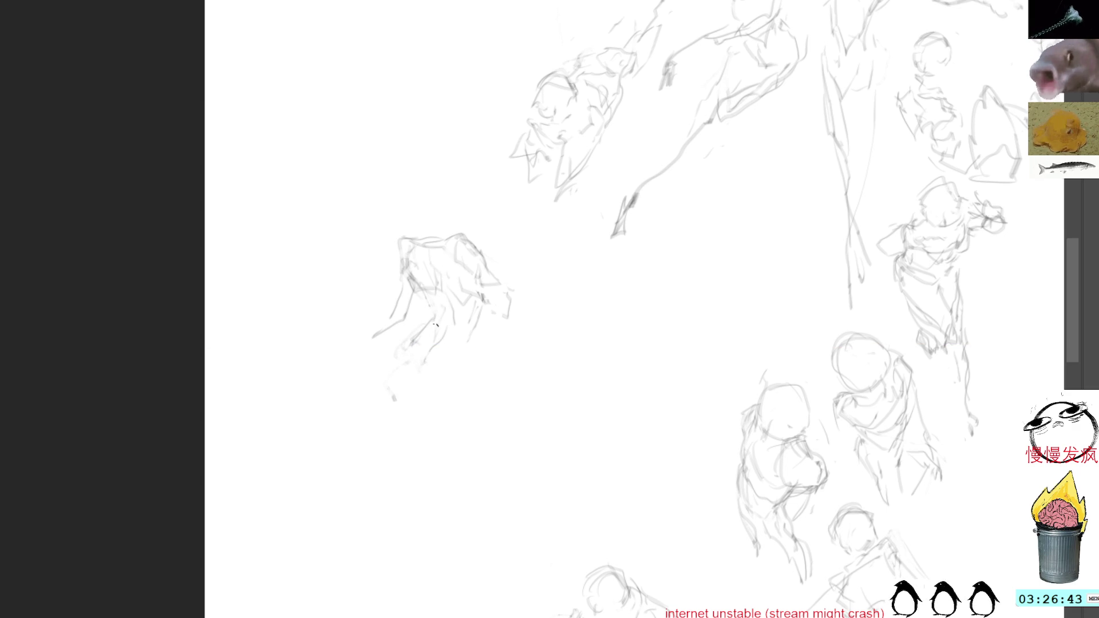
mouse_move(431, 364)
mouse_down()
mouse_move(474, 326)
mouse_move(389, 360)
mouse_move(384, 389)
mouse_up()
mouse_move(412, 339)
mouse_down()
mouse_move(403, 389)
mouse_move(460, 390)
mouse_move(454, 361)
mouse_up()
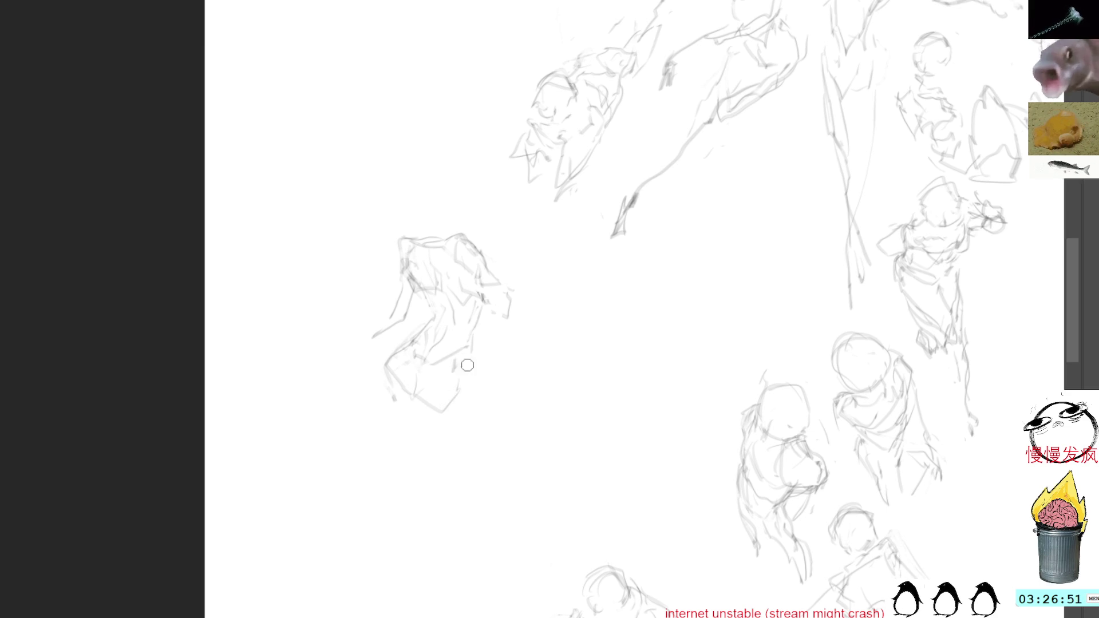
Clear a stray selection and sweep a long loose stroke from the figure's lower left down the canvas.
drag(464, 368, 472, 391)
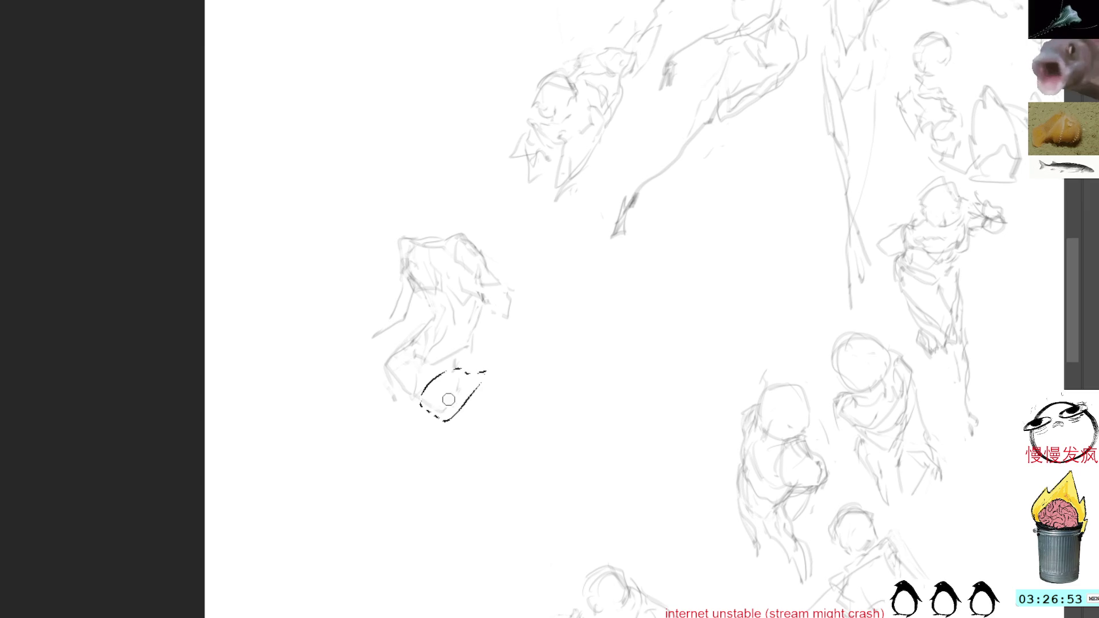
click(495, 294)
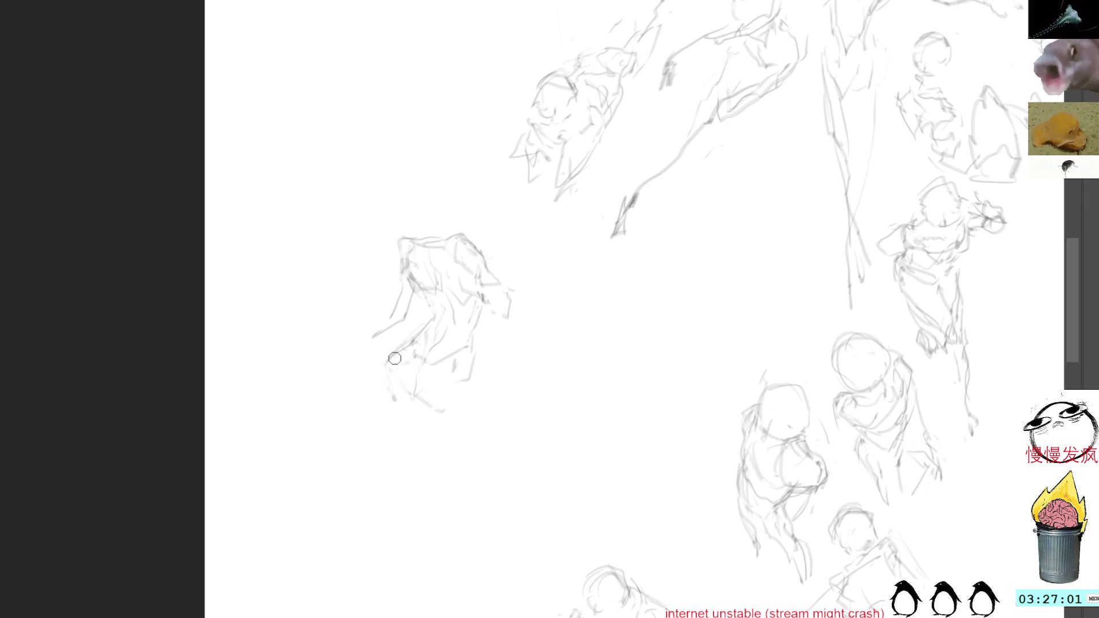
drag(385, 347, 382, 372)
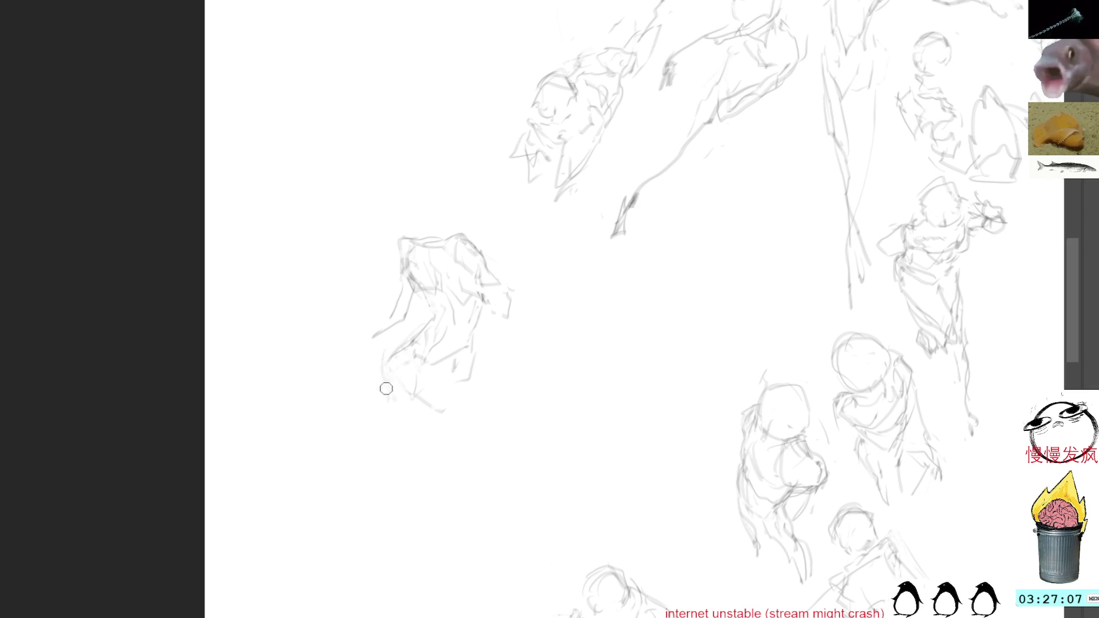
mouse_move(384, 378)
mouse_down()
mouse_move(314, 513)
mouse_move(304, 561)
mouse_up()
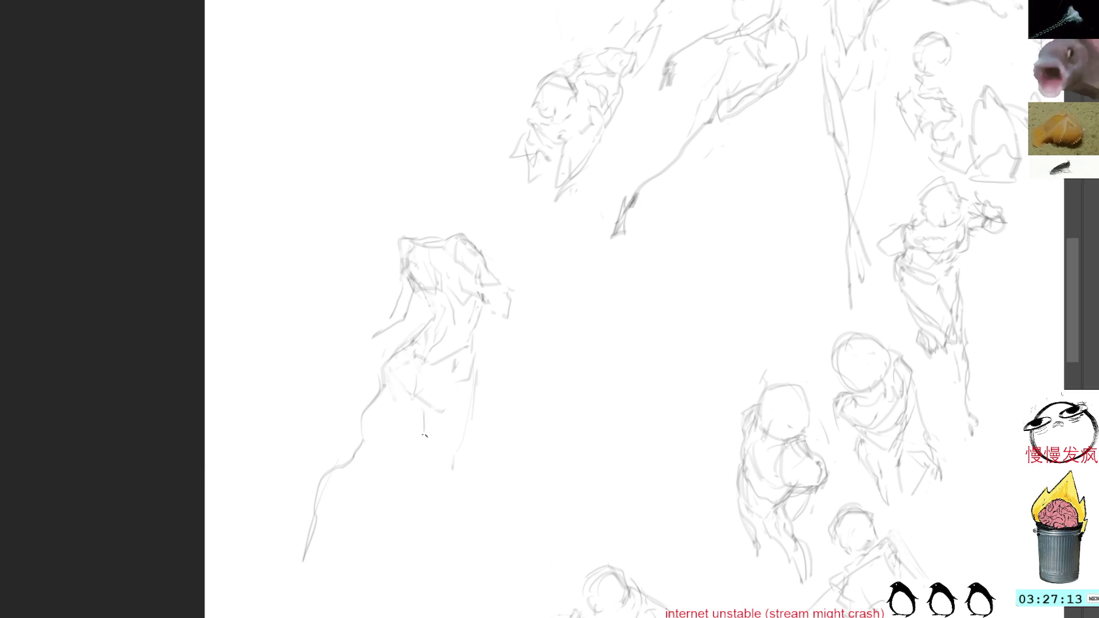
Sketch the left figure's lower body and right leg contours down toward the bottom edge.
drag(417, 411, 458, 527)
drag(453, 429, 473, 561)
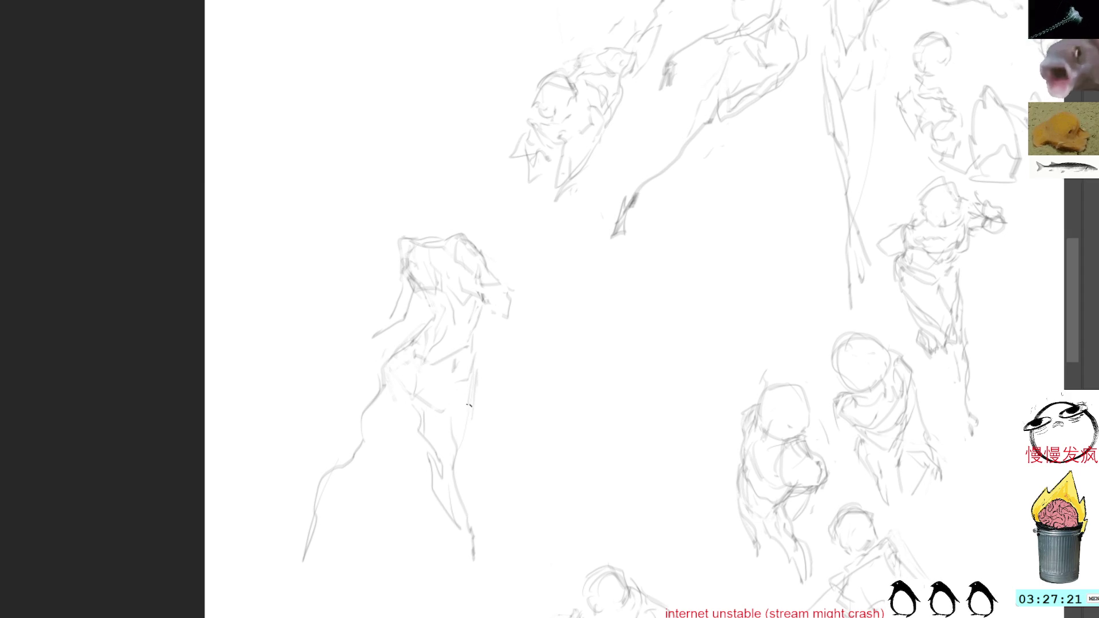
drag(469, 397, 461, 460)
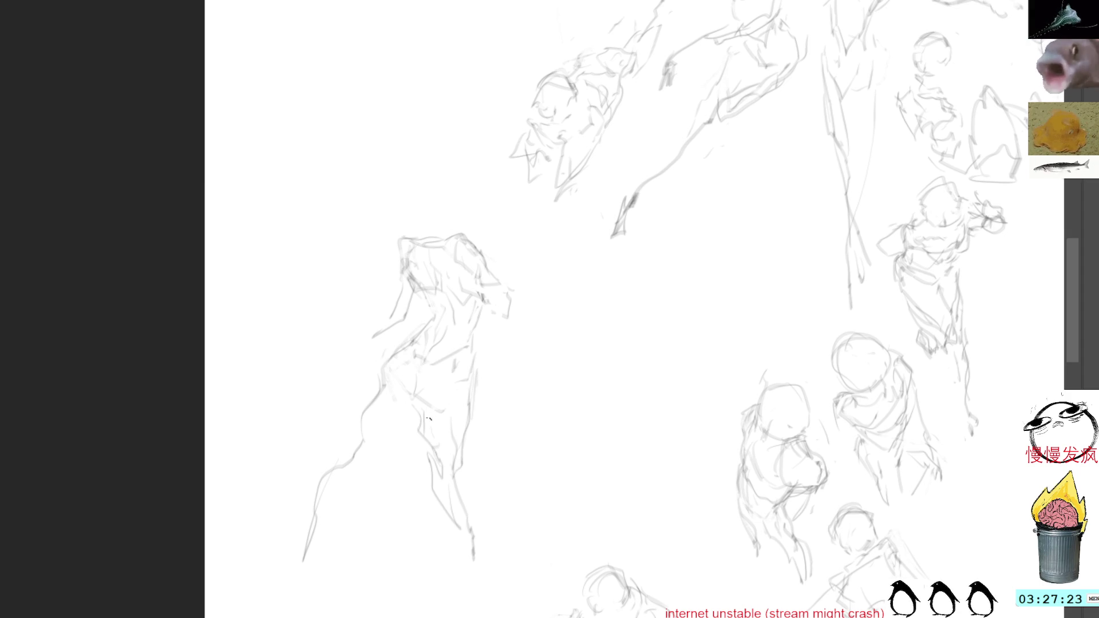
drag(393, 383, 422, 436)
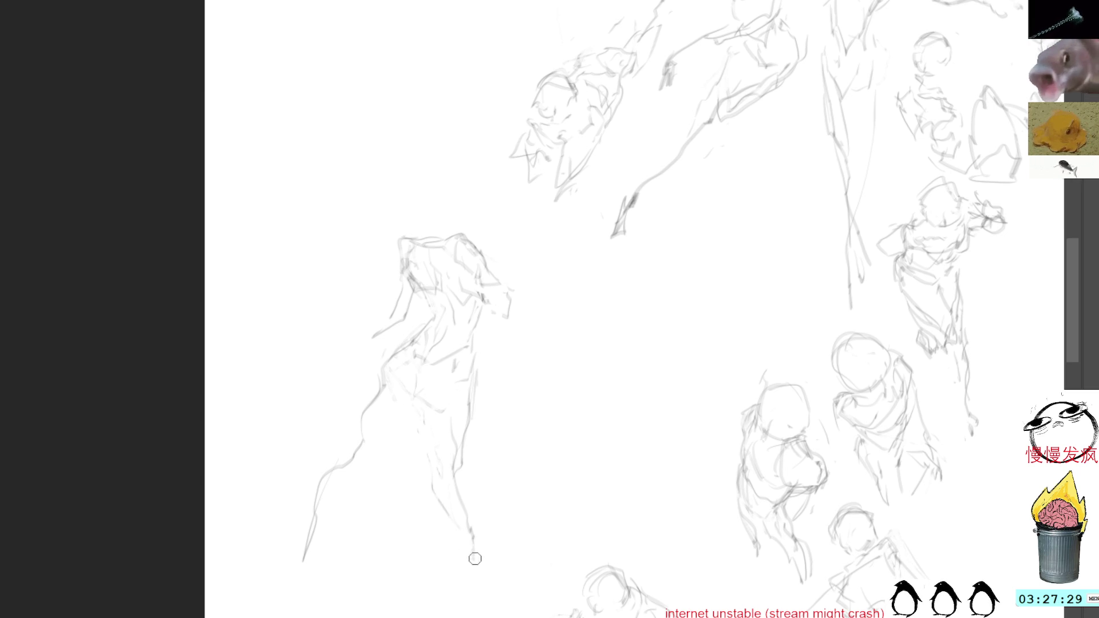
drag(423, 413, 483, 559)
mouse_move(465, 471)
mouse_down()
mouse_move(490, 561)
mouse_move(481, 571)
mouse_up()
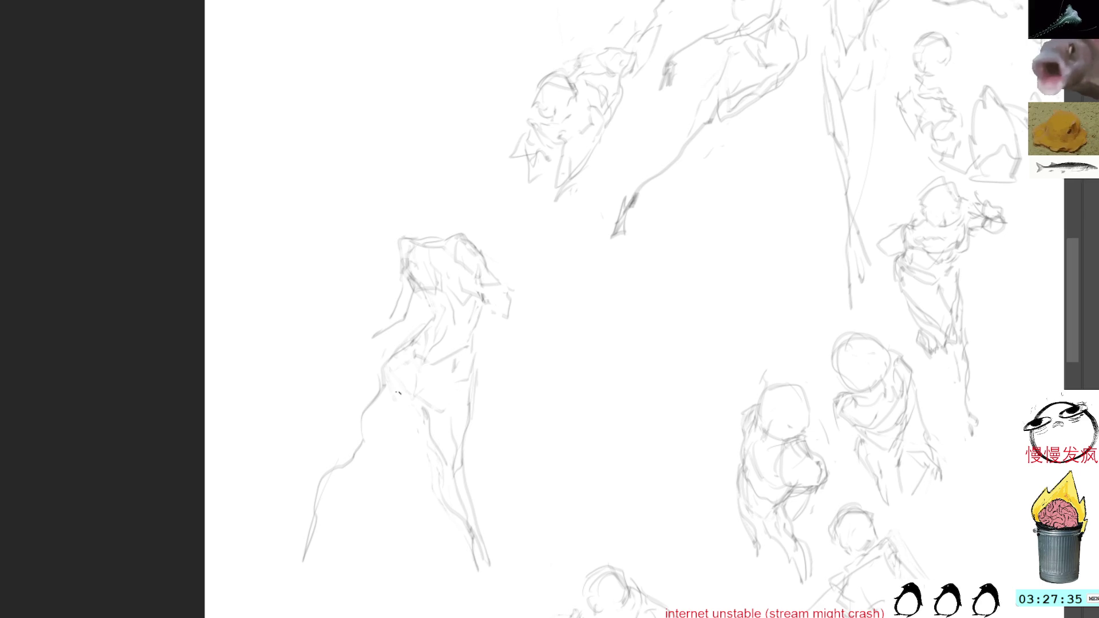
Darken the figure's left contour and carry the left leg outline down to the foot.
drag(382, 378, 360, 448)
drag(383, 395, 358, 447)
drag(378, 393, 354, 462)
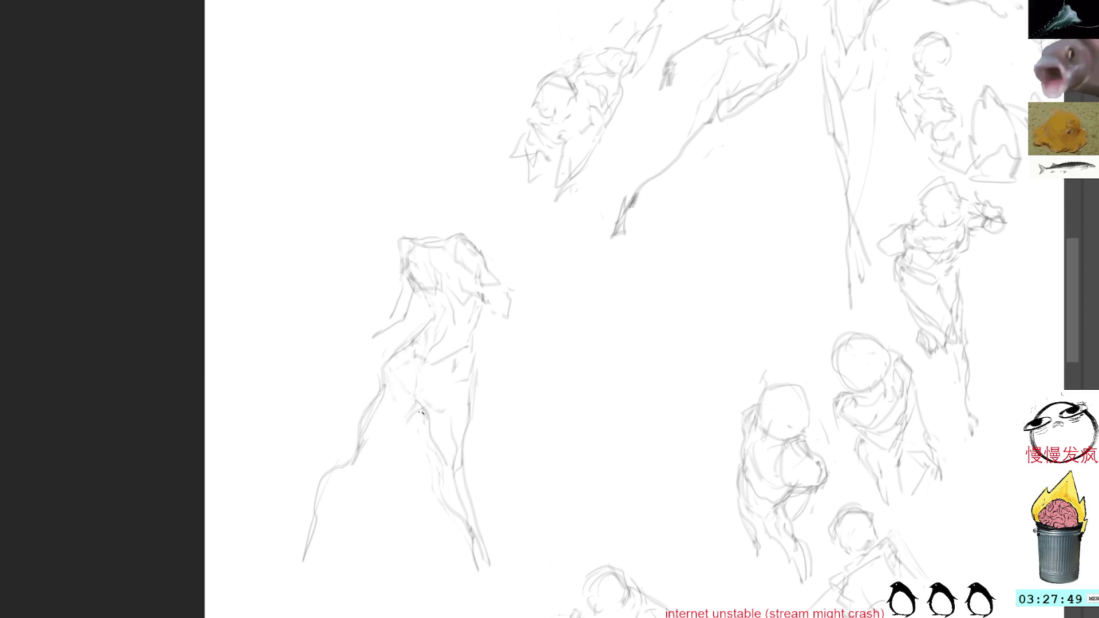
mouse_move(388, 455)
mouse_down()
mouse_move(350, 456)
mouse_move(370, 475)
mouse_move(339, 468)
mouse_move(322, 513)
mouse_up()
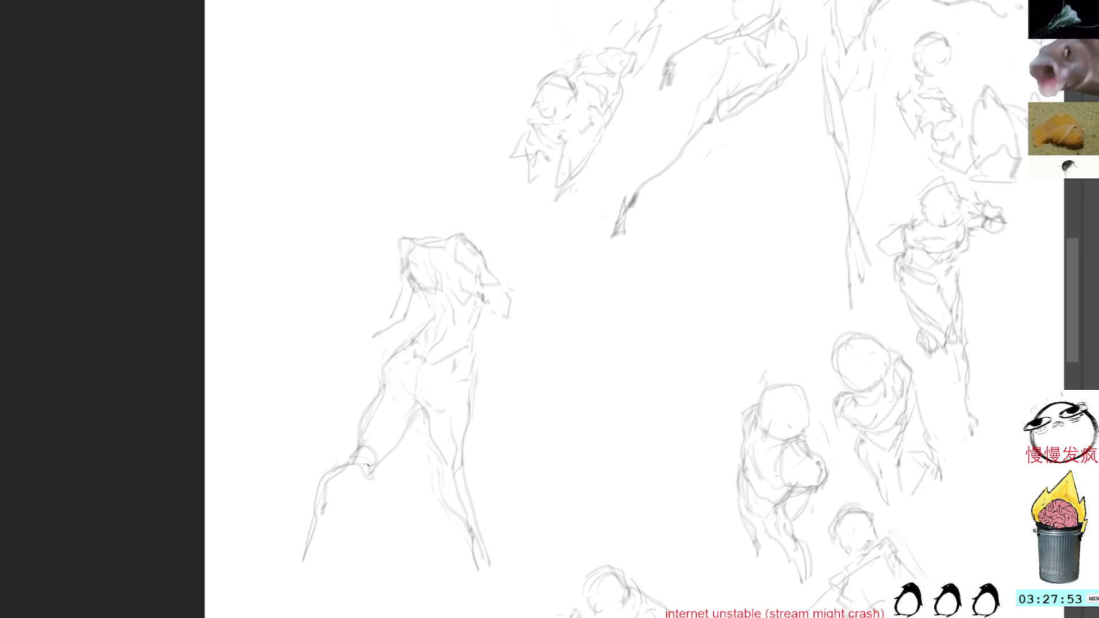
drag(382, 461, 305, 558)
drag(317, 503, 290, 593)
mouse_move(293, 545)
mouse_down()
mouse_move(282, 557)
mouse_move(292, 591)
mouse_up()
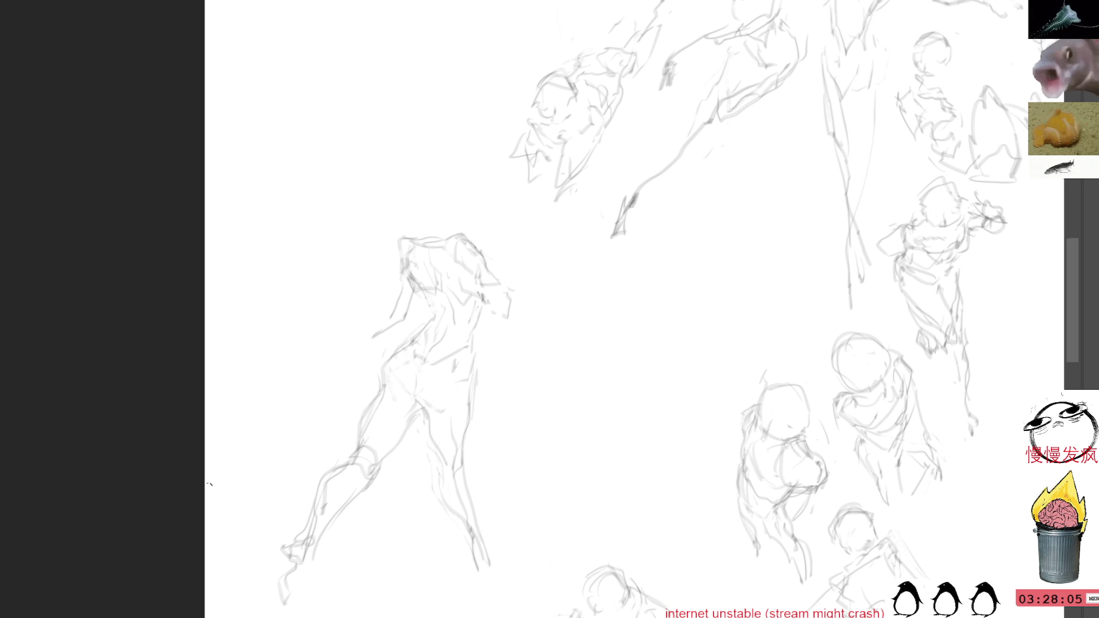
Add lower-leg strokes and start the top of the figure's head.
drag(462, 519, 491, 570)
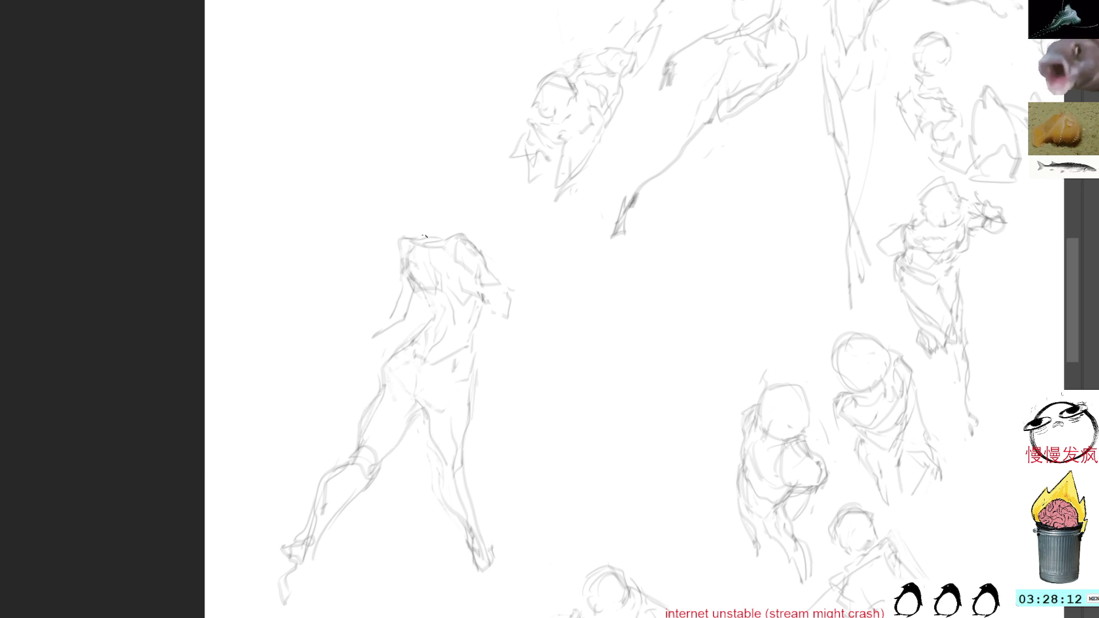
drag(425, 237, 443, 223)
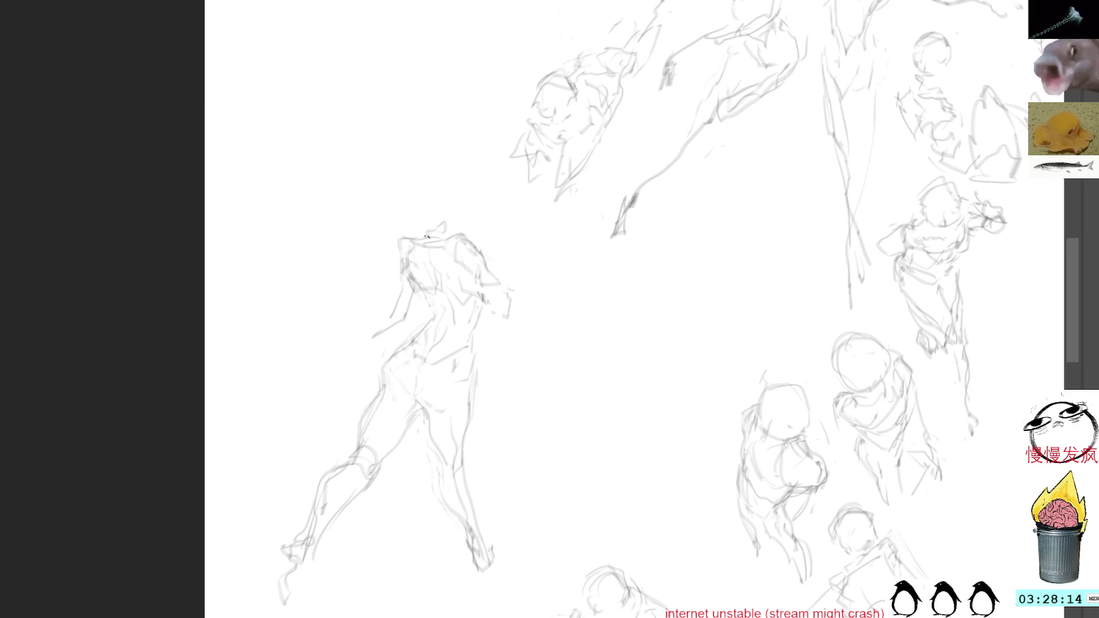
Draw the figure's head and neck, a chest stroke and its right side down to the hip.
mouse_move(424, 183)
mouse_down()
mouse_move(417, 226)
mouse_move(435, 184)
mouse_move(461, 200)
mouse_move(447, 225)
mouse_up()
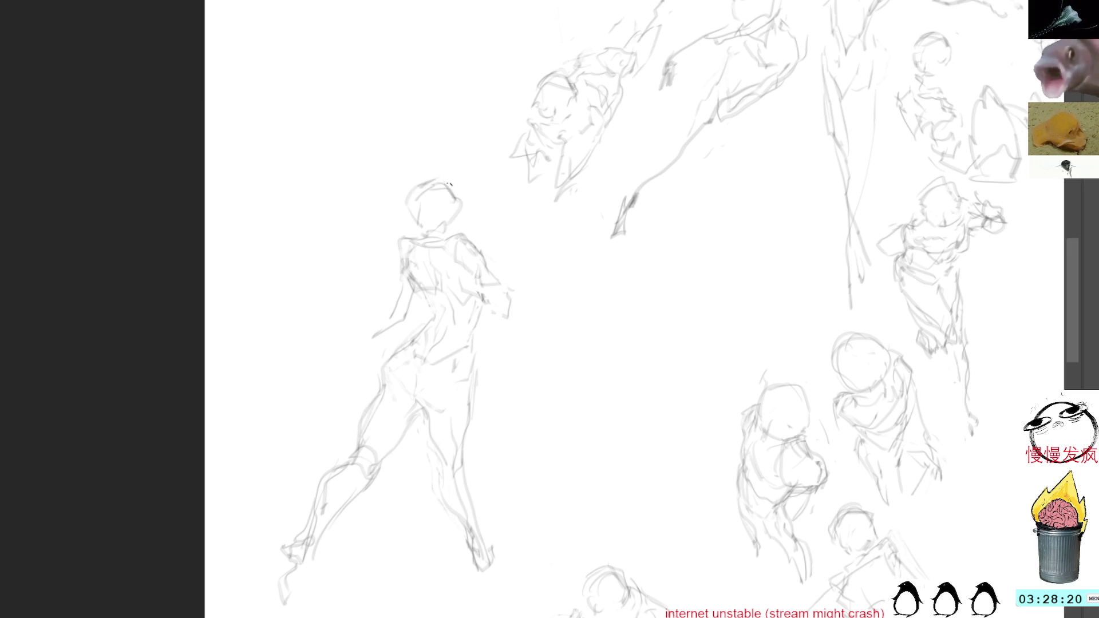
drag(472, 272, 457, 280)
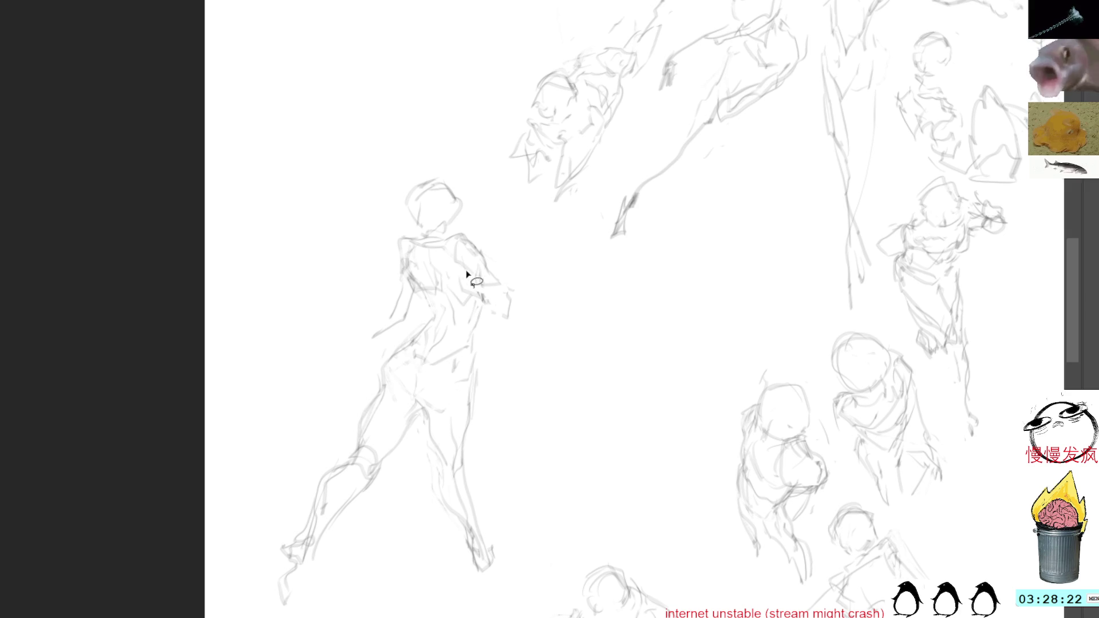
key(ctrl+d)
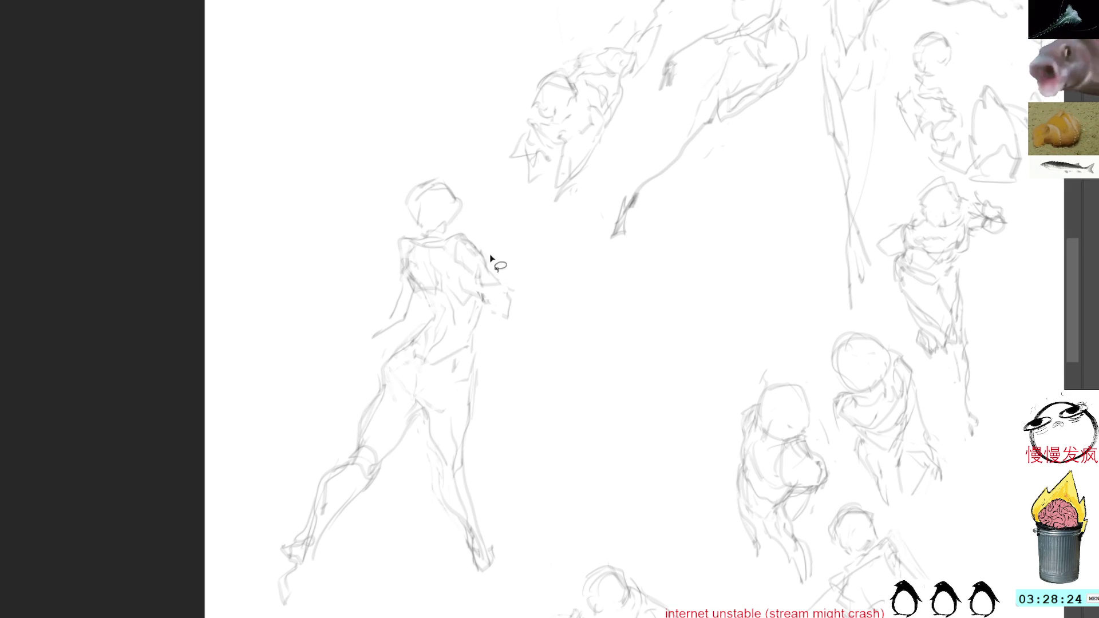
drag(429, 296, 434, 323)
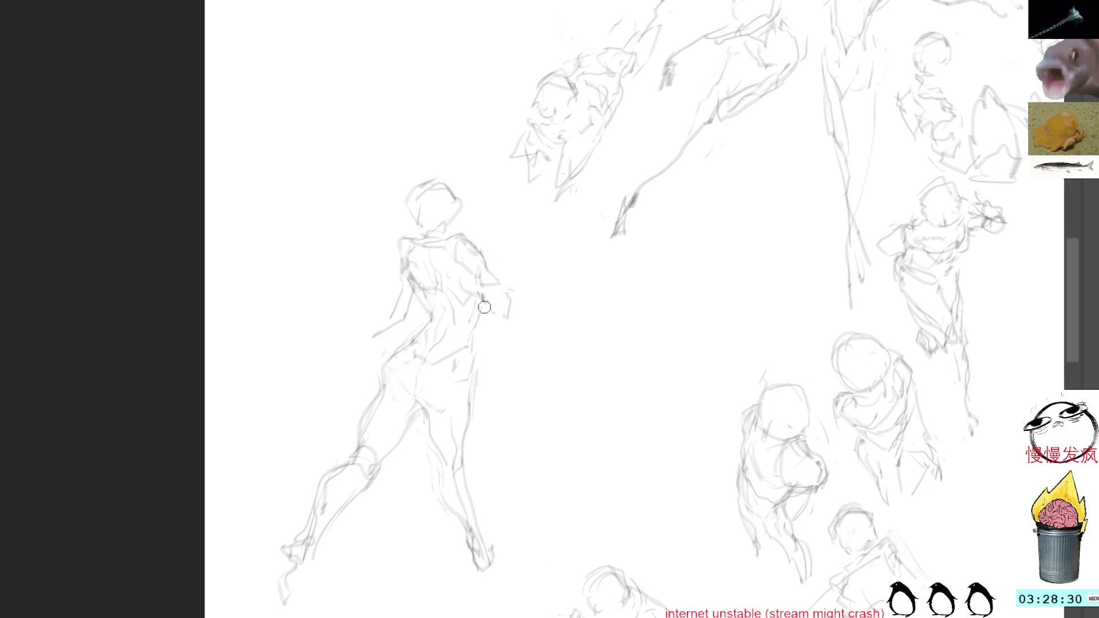
drag(479, 308, 474, 407)
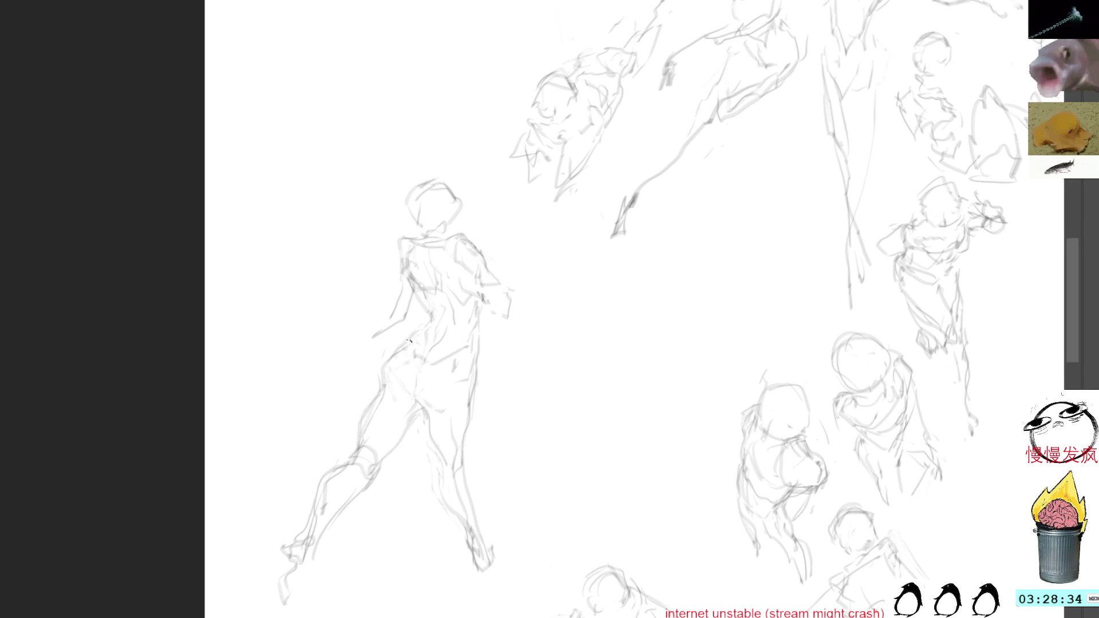
Place the left hip line, undoing a doubled stroke, and refine the lower-left leg and foot.
drag(387, 349, 380, 391)
drag(385, 352, 381, 396)
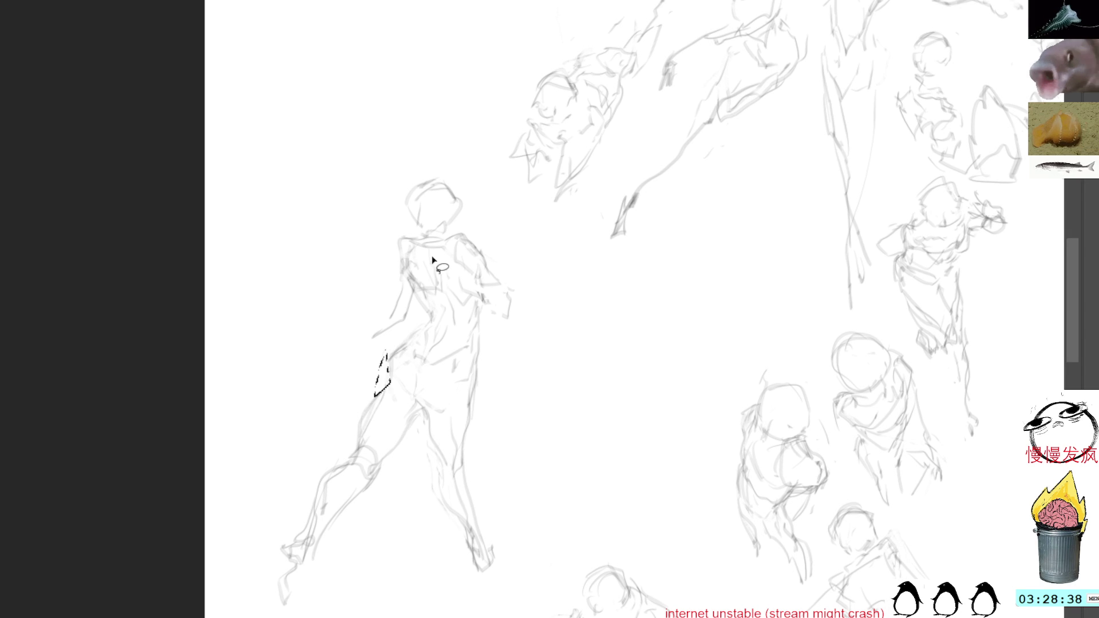
key(ctrl+z)
key(ctrl+z)
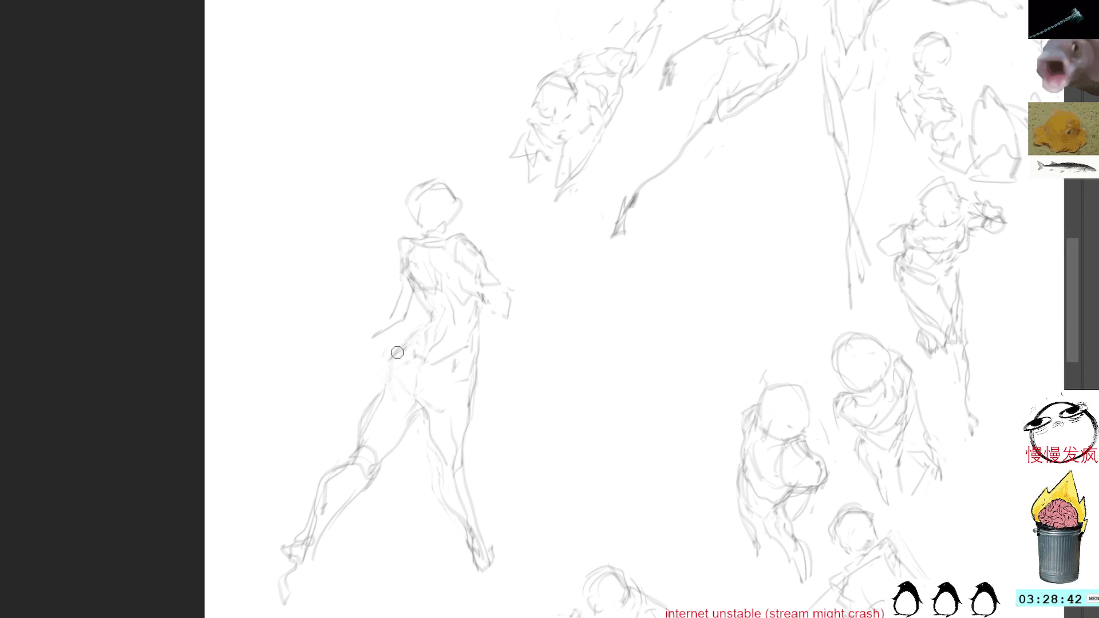
drag(388, 357, 382, 388)
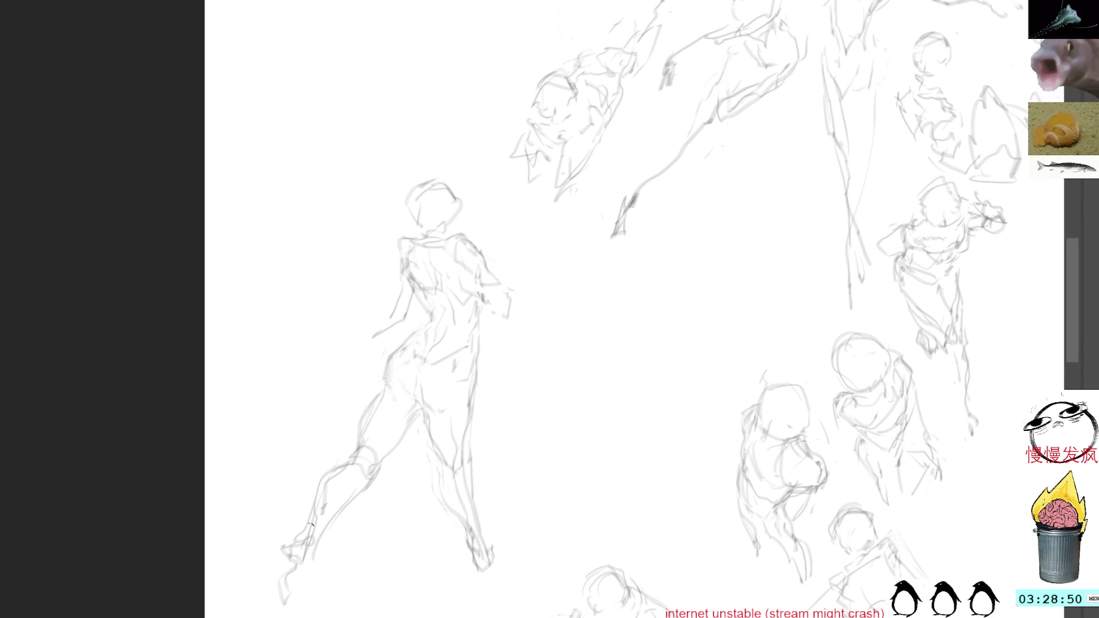
mouse_move(311, 527)
mouse_down()
mouse_move(278, 582)
mouse_move(308, 594)
mouse_move(276, 611)
mouse_up()
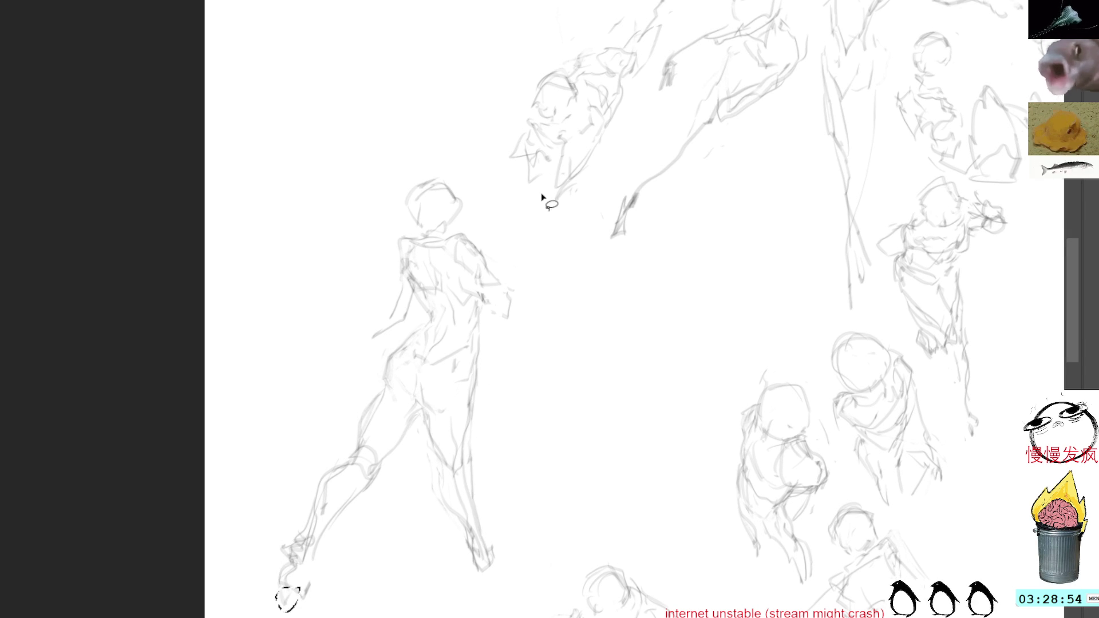
Delete faint arm strokes, redraw the left shoulder and sketch the right hip, leg and foot.
mouse_move(415, 293)
mouse_down()
mouse_move(364, 337)
mouse_move(418, 325)
mouse_up()
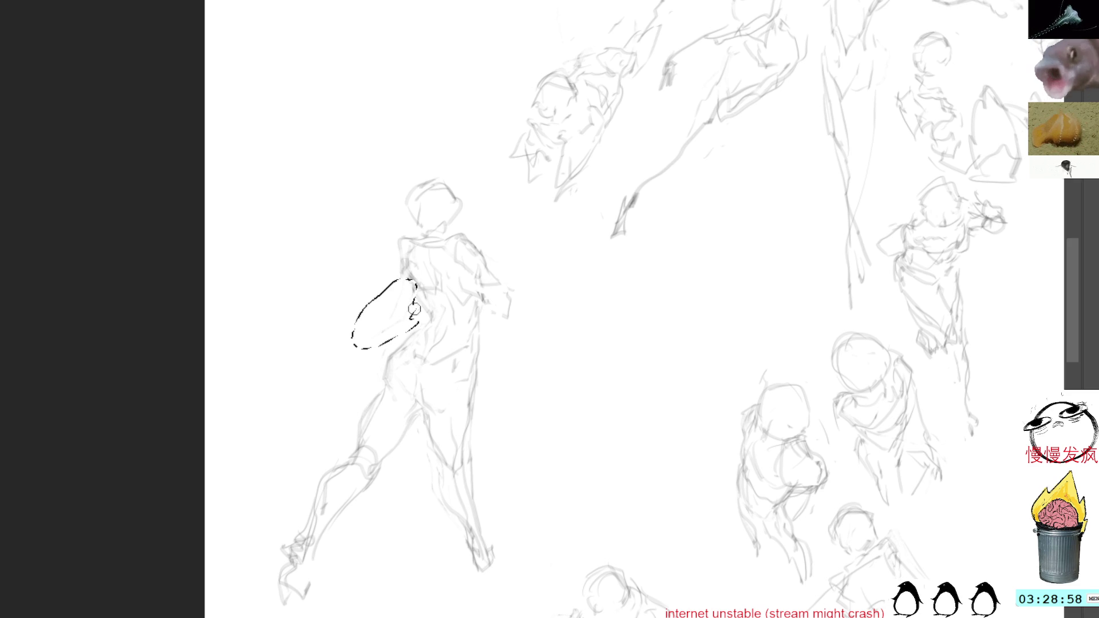
key(Delete)
mouse_move(402, 271)
mouse_down()
mouse_move(399, 241)
mouse_move(432, 326)
mouse_move(416, 330)
mouse_move(396, 366)
mouse_up()
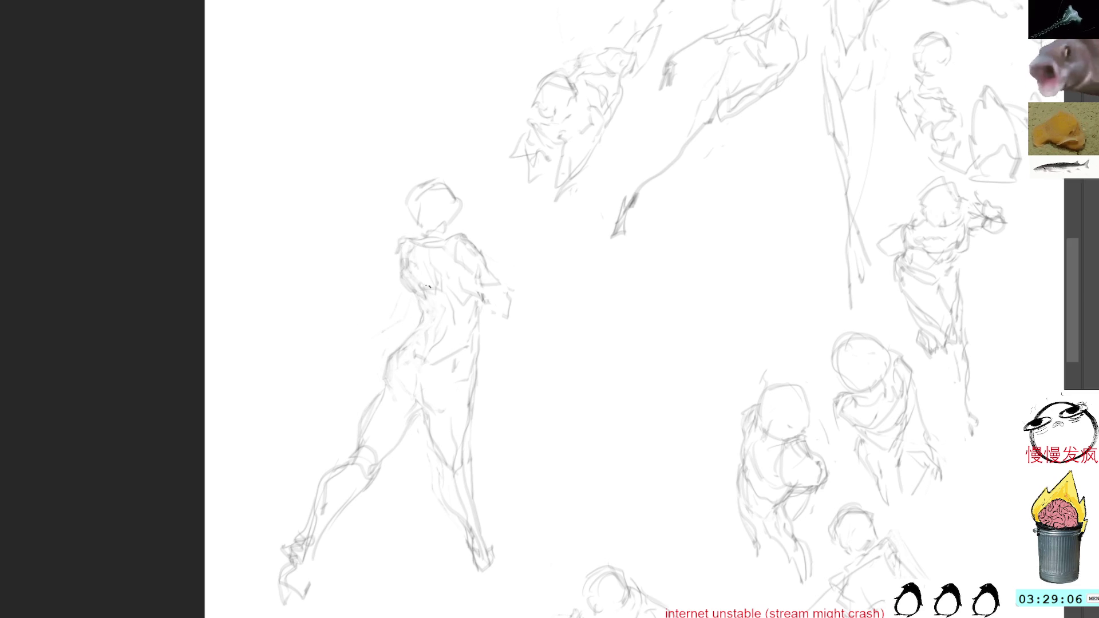
mouse_move(477, 346)
mouse_down()
mouse_move(470, 403)
mouse_move(454, 408)
mouse_move(470, 436)
mouse_move(467, 482)
mouse_up()
drag(474, 384, 469, 468)
mouse_move(463, 527)
mouse_down()
mouse_move(470, 569)
mouse_move(493, 549)
mouse_move(491, 562)
mouse_move(500, 529)
mouse_move(503, 549)
mouse_up()
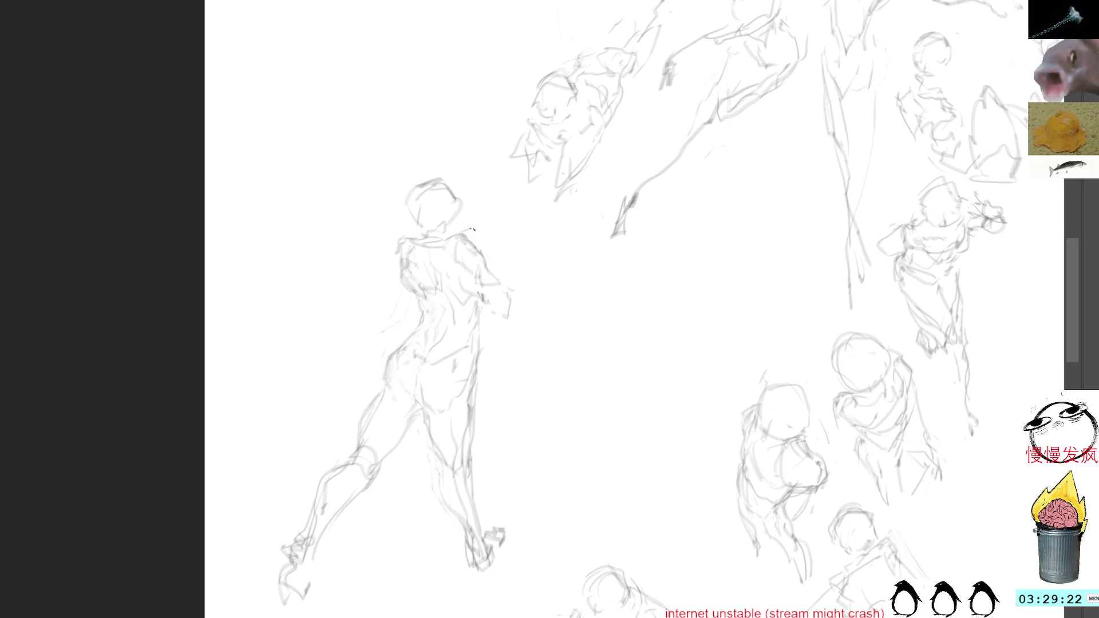
drag(517, 337, 531, 361)
After a cancelled attempt, select the figure's lower body and shift it up and right.
mouse_move(540, 576)
mouse_down()
mouse_move(510, 368)
mouse_move(451, 380)
mouse_move(418, 361)
mouse_move(430, 595)
mouse_move(413, 606)
mouse_up()
key(ctrl+t)
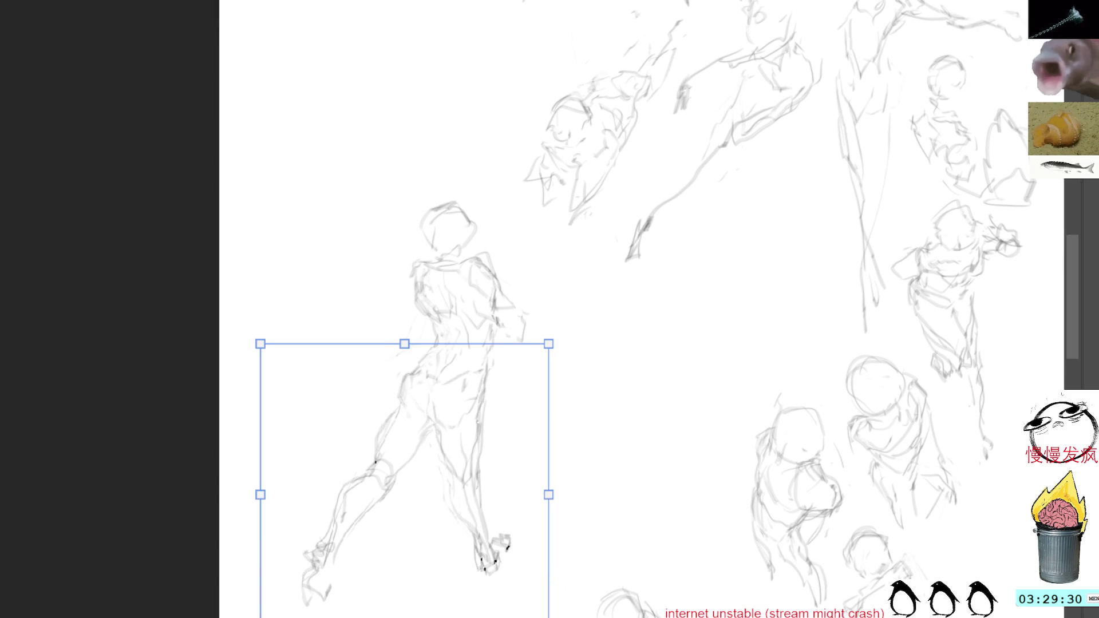
key(Escape)
key(ctrl+d)
mouse_move(513, 412)
mouse_down()
mouse_move(498, 368)
mouse_move(342, 407)
mouse_move(557, 526)
mouse_up()
key(ctrl+t)
drag(486, 405, 509, 390)
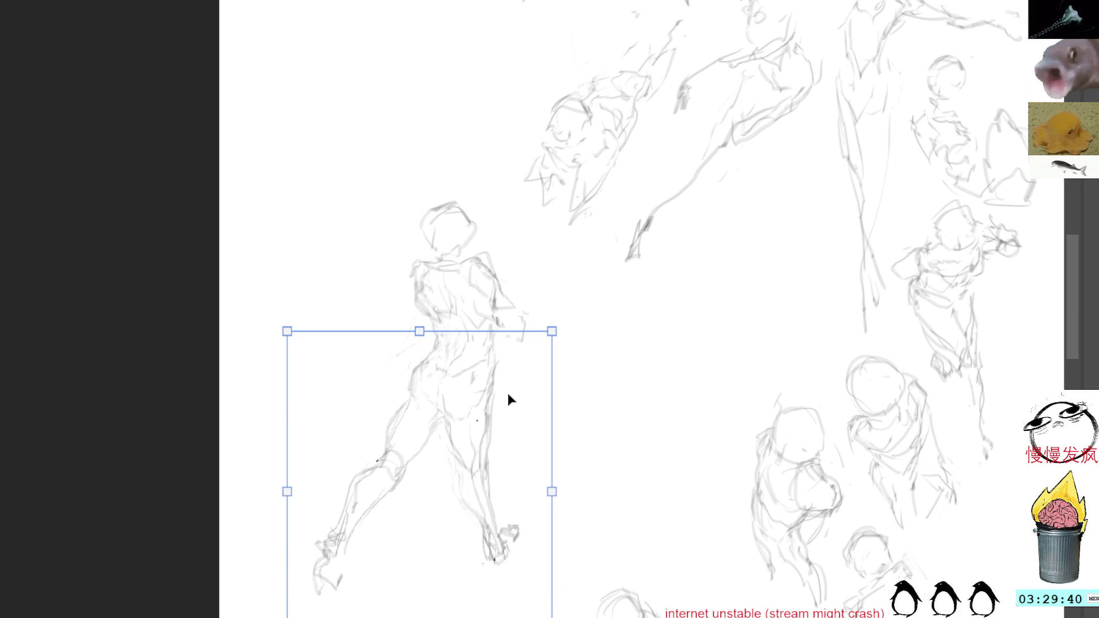
key(Return)
Drop a torso selection, then lasso the whole standing figure and move it down and right.
mouse_move(475, 347)
mouse_down()
mouse_move(461, 371)
mouse_move(448, 369)
mouse_up()
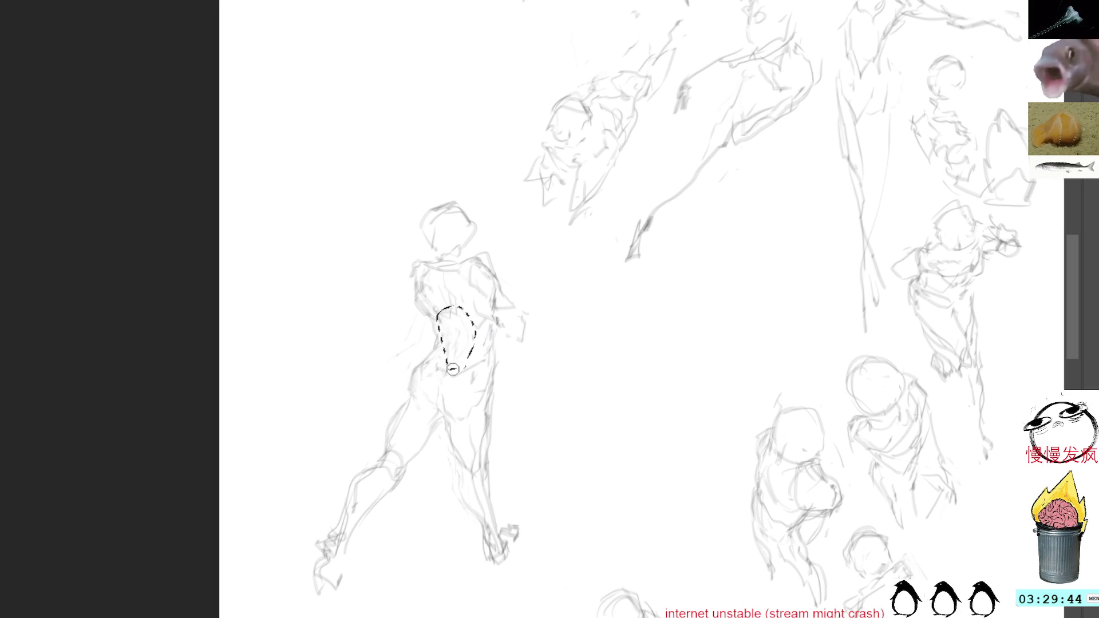
key(ctrl+shift+a)
key(b)
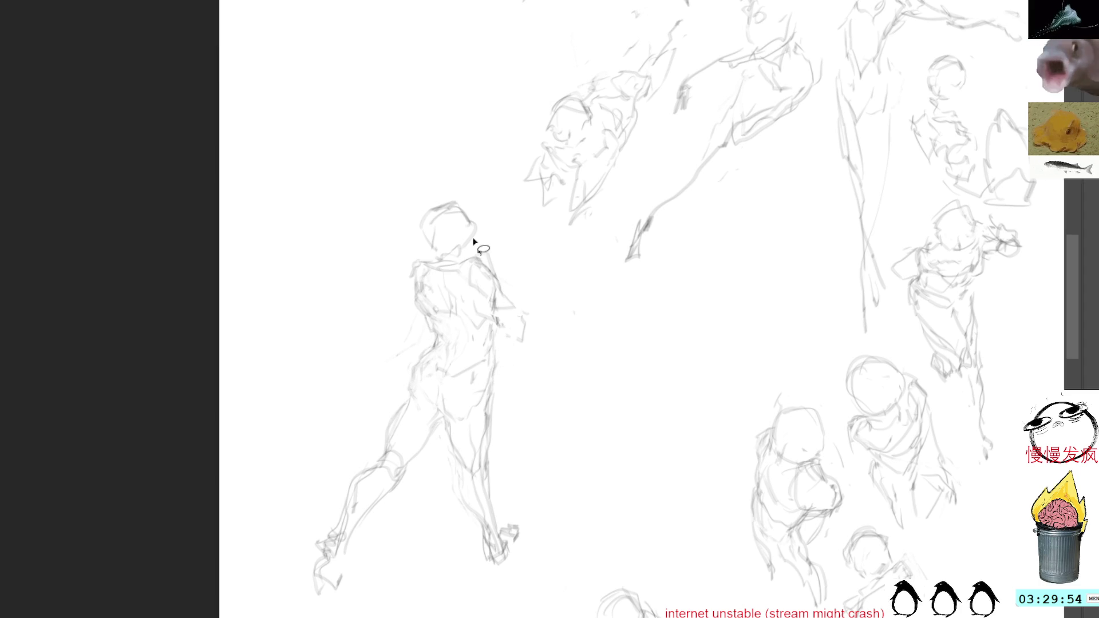
drag(458, 187, 611, 444)
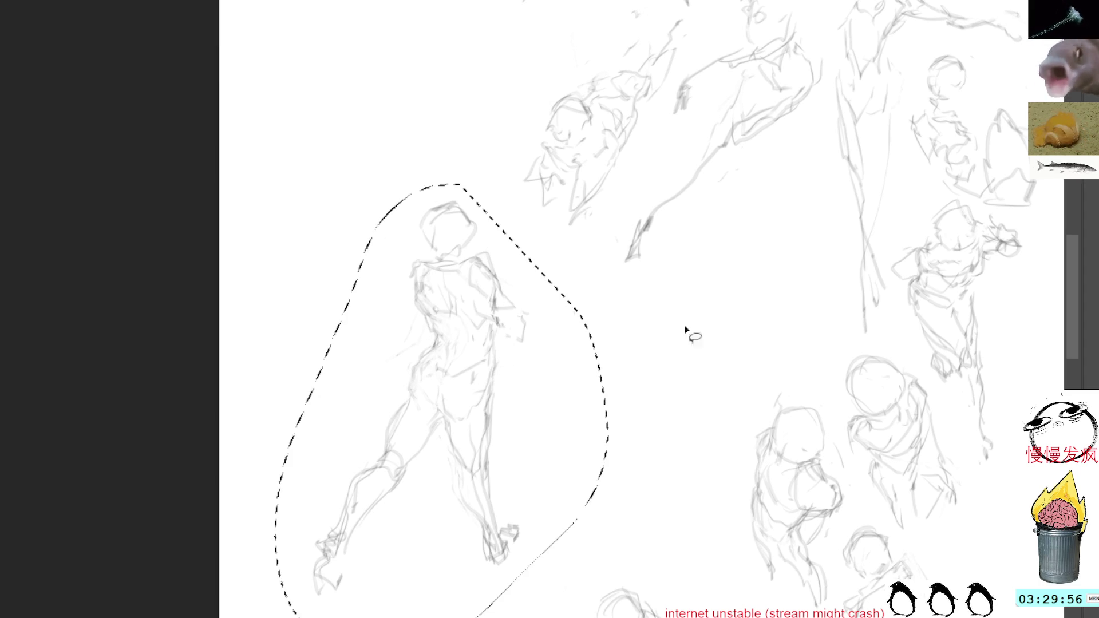
drag(460, 319, 483, 526)
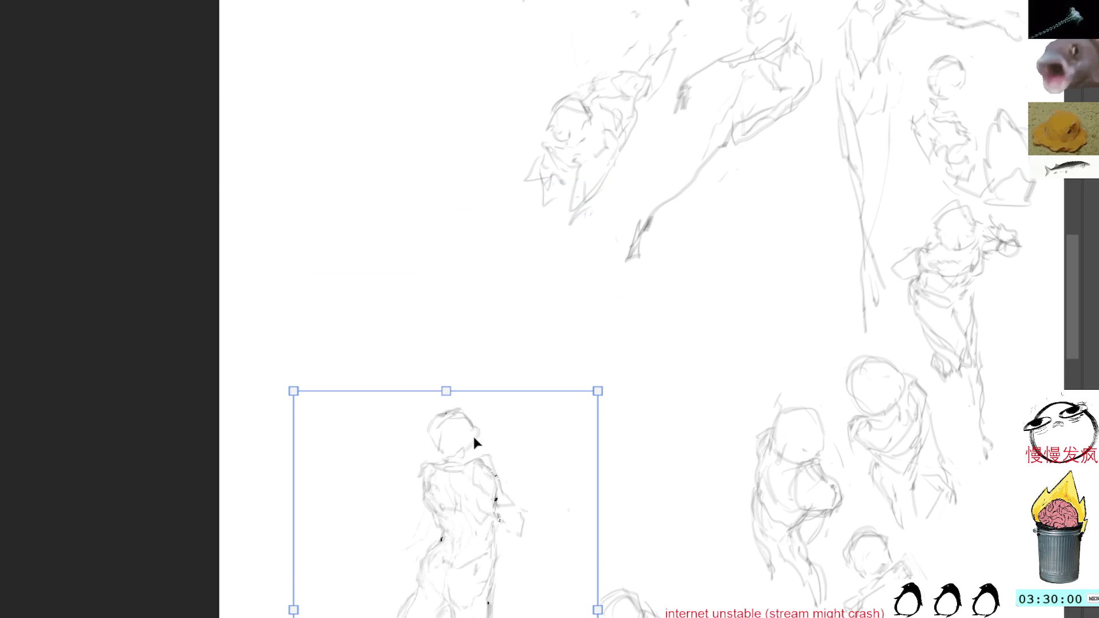
key(Return)
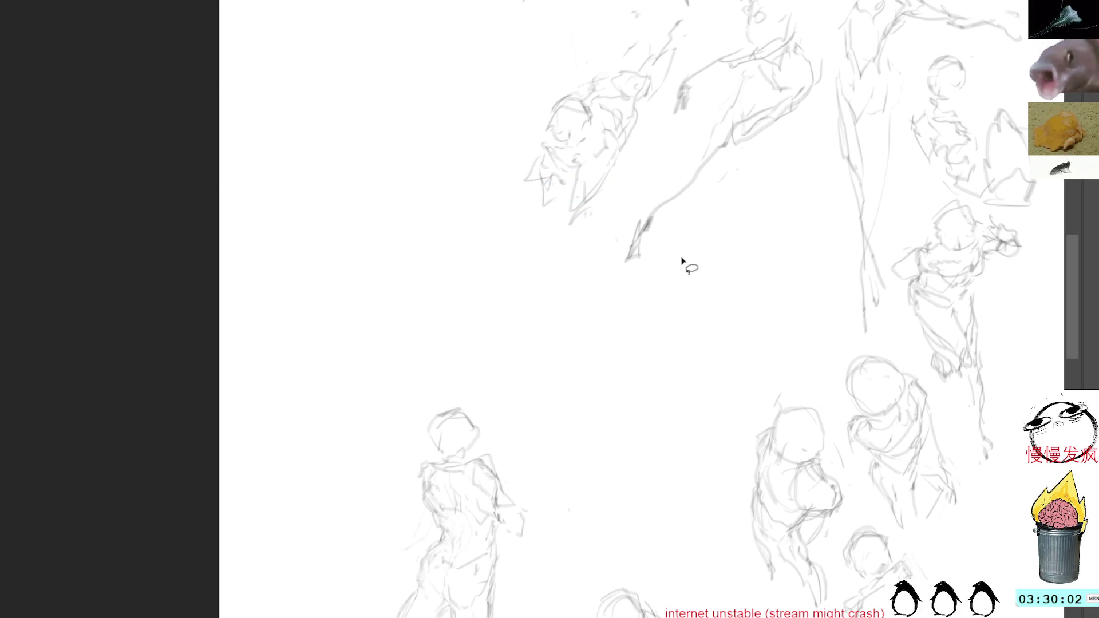
Nudge the standing figure slightly right and confirm its position.
mouse_move(613, 321)
mouse_down()
mouse_move(523, 238)
mouse_move(520, 189)
mouse_up()
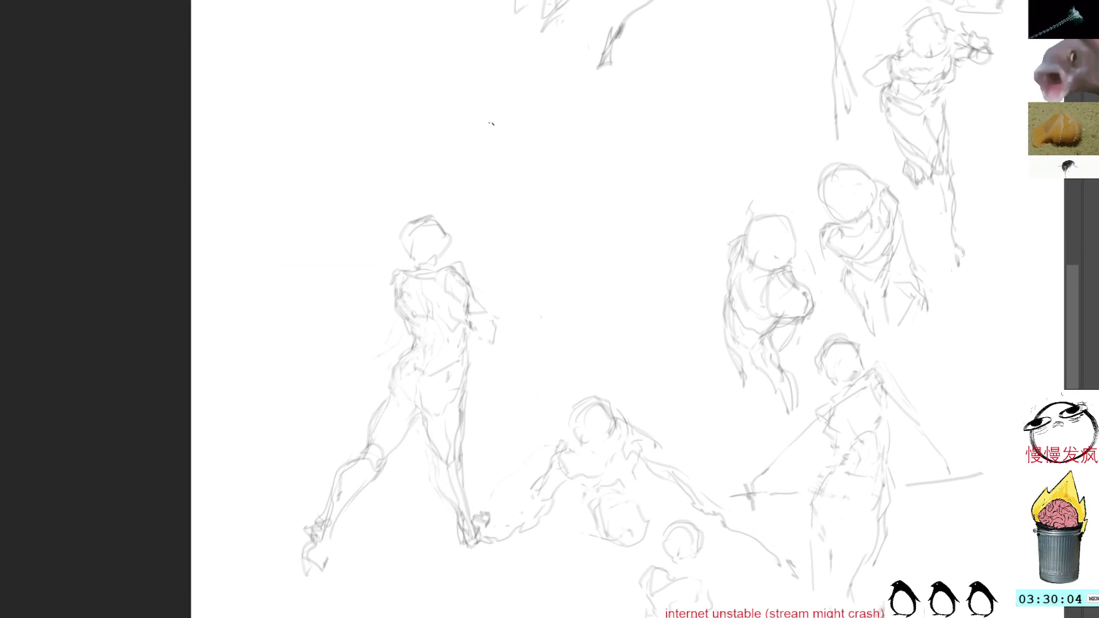
mouse_move(408, 316)
mouse_down()
mouse_move(418, 596)
mouse_move(445, 318)
mouse_move(490, 360)
mouse_move(444, 382)
mouse_move(455, 352)
mouse_move(431, 318)
mouse_move(333, 298)
mouse_move(366, 309)
mouse_move(350, 252)
mouse_up()
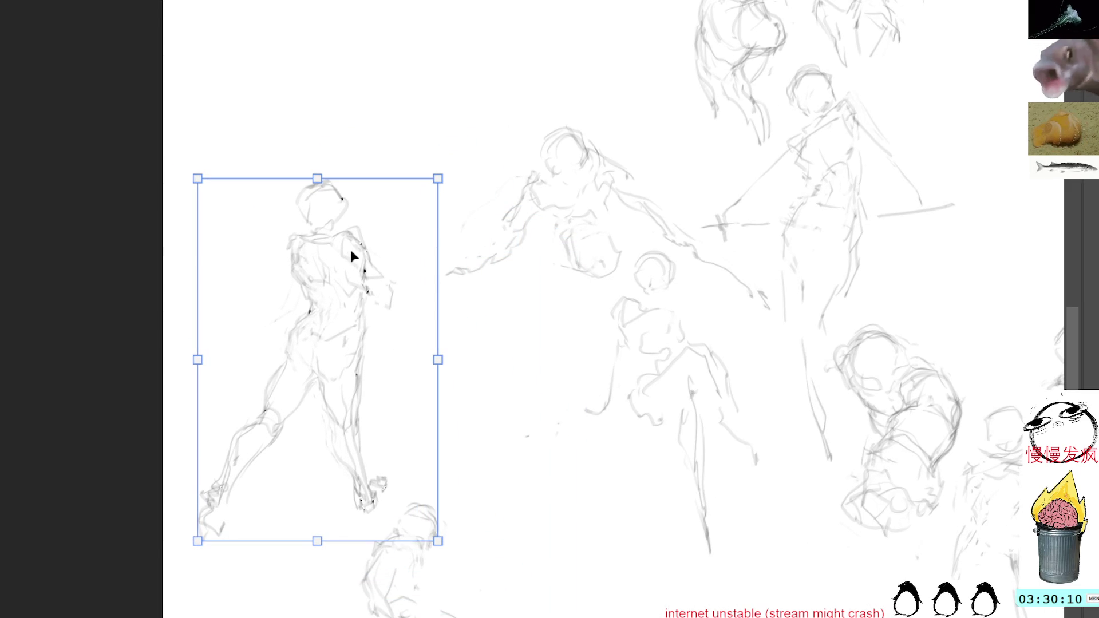
key(Return)
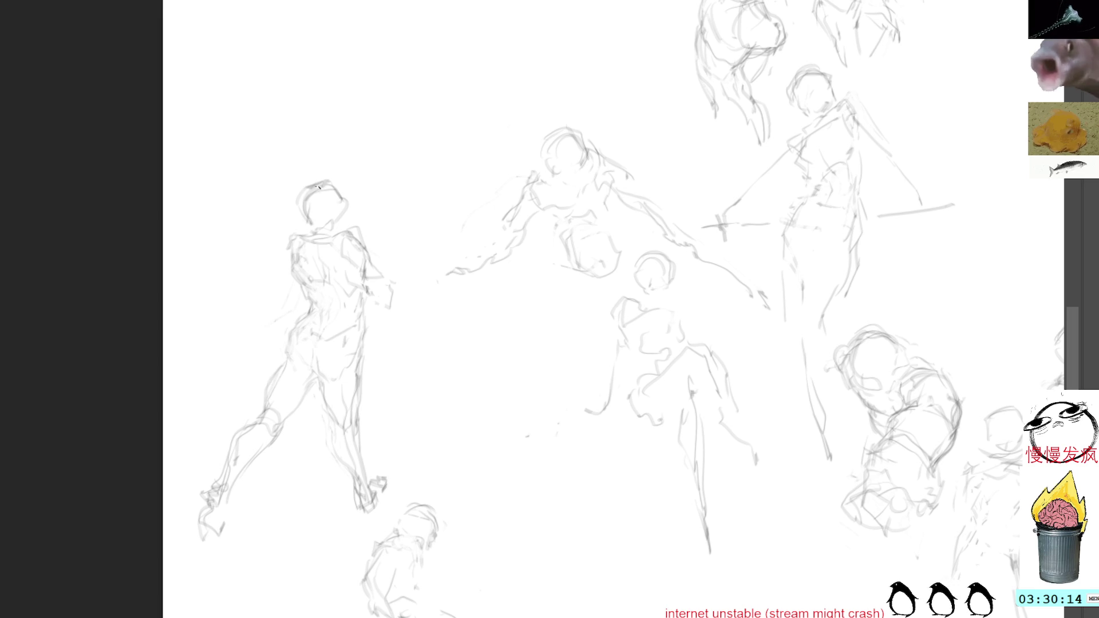
Darken the figure's head oval, neck and torso contour, then bring empty canvas into view.
drag(318, 208, 306, 208)
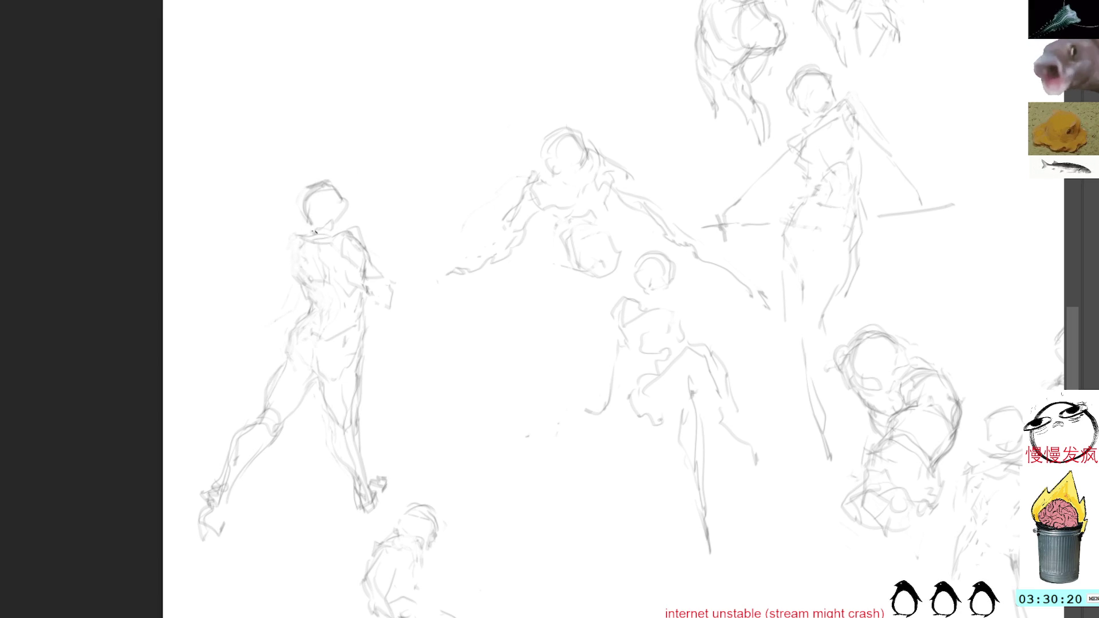
drag(315, 228, 296, 286)
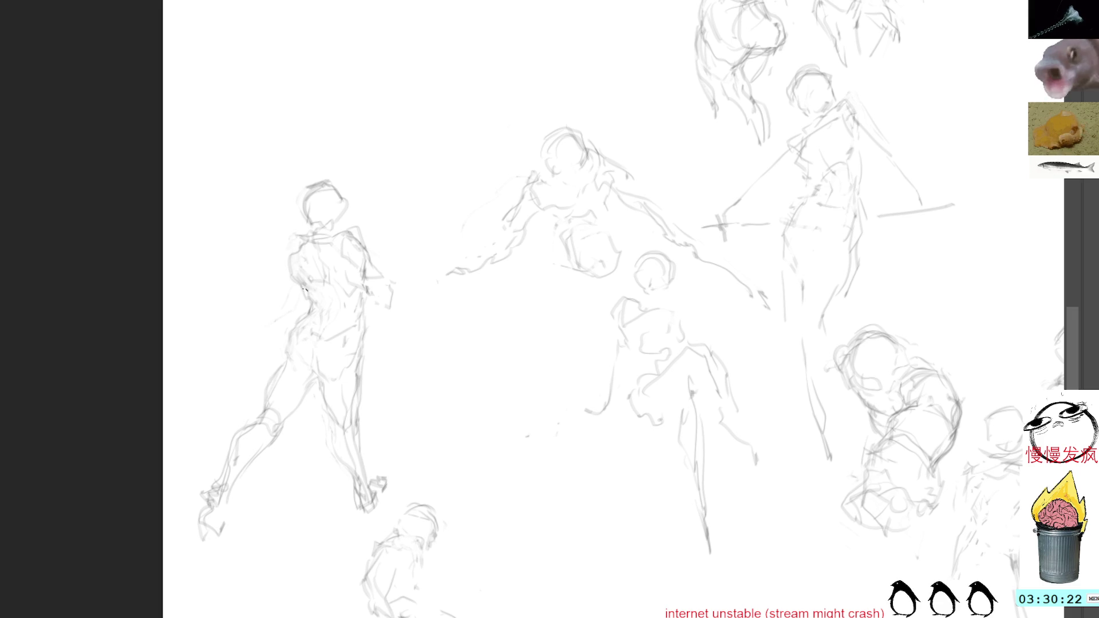
mouse_move(444, 150)
mouse_down()
mouse_move(448, 189)
mouse_move(368, 174)
mouse_up()
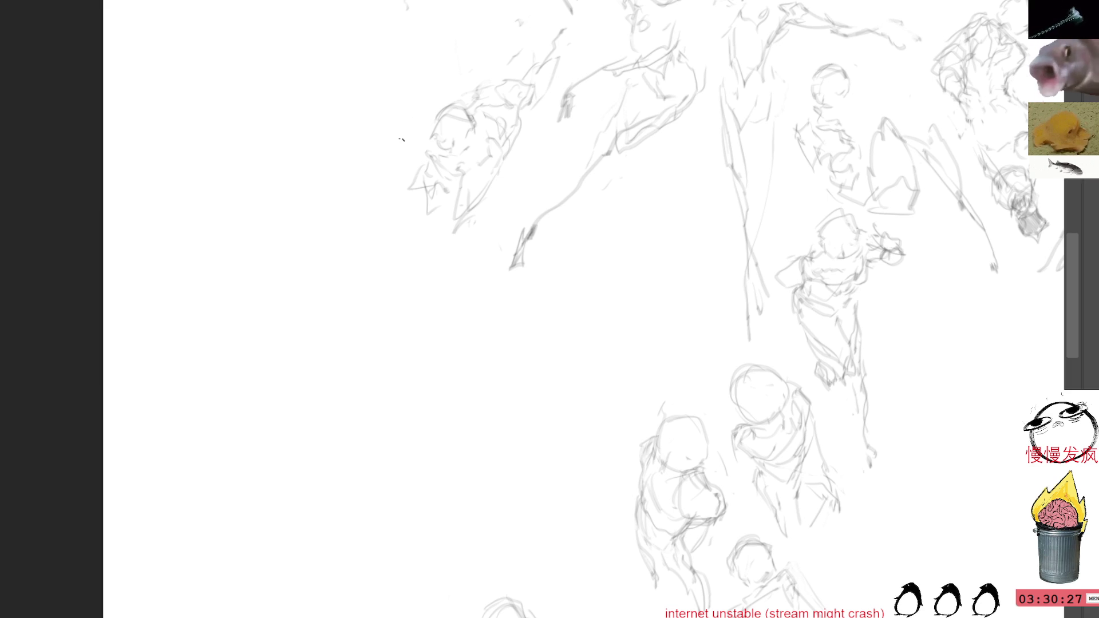
Pan to empty space and lay the first faint body and oval-head strokes of a new figure.
drag(425, 322, 520, 327)
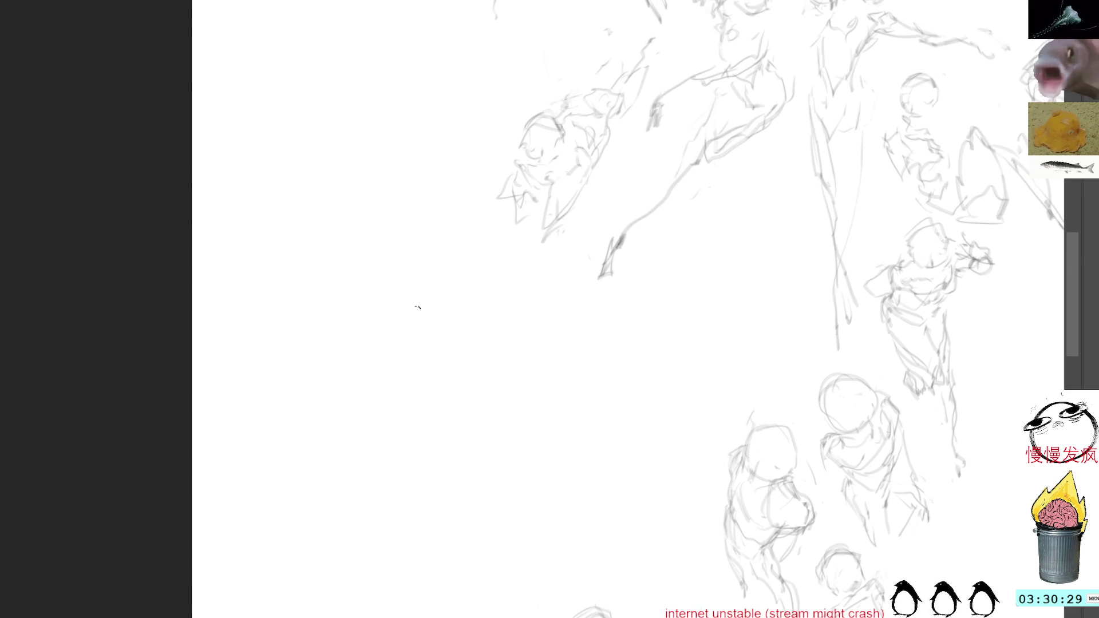
mouse_move(434, 371)
mouse_down()
mouse_move(401, 443)
mouse_move(494, 529)
mouse_up()
mouse_move(448, 477)
mouse_down()
mouse_move(515, 413)
mouse_move(517, 442)
mouse_move(480, 498)
mouse_move(502, 504)
mouse_up()
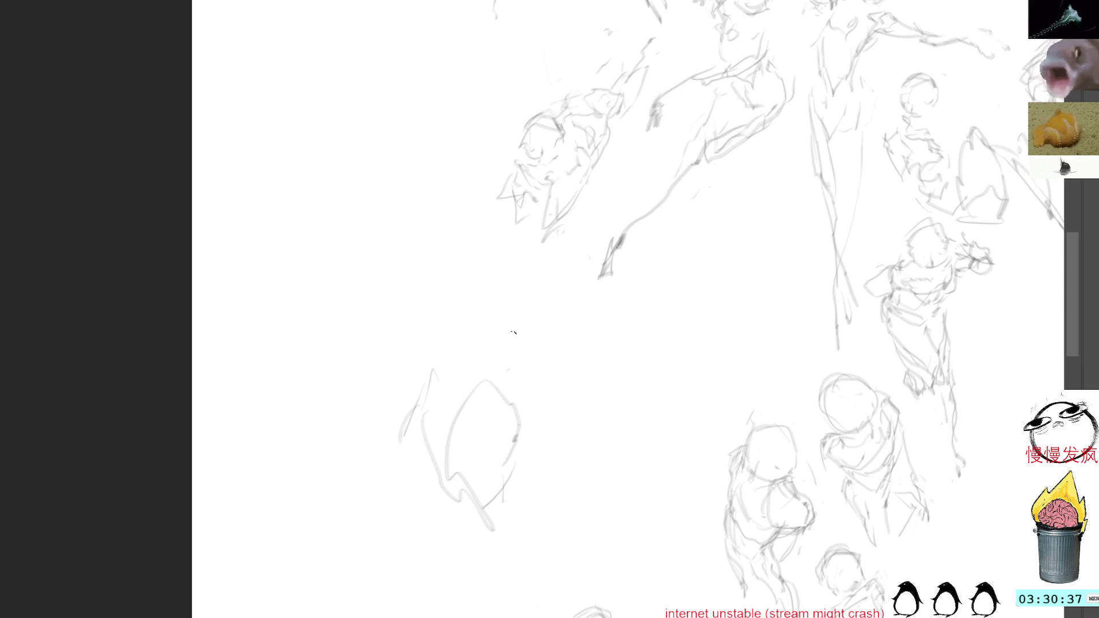
Sketch the new figure's small head, shoulder line and both sides of its hunched body.
mouse_move(518, 325)
mouse_down()
mouse_move(543, 352)
mouse_move(494, 359)
mouse_move(529, 373)
mouse_up()
mouse_move(521, 328)
mouse_down()
mouse_move(538, 359)
mouse_move(489, 349)
mouse_move(497, 373)
mouse_up()
mouse_move(490, 330)
mouse_down()
mouse_move(448, 334)
mouse_move(456, 318)
mouse_move(495, 335)
mouse_move(499, 326)
mouse_move(463, 339)
mouse_move(459, 375)
mouse_move(480, 346)
mouse_move(440, 343)
mouse_up()
mouse_move(445, 338)
mouse_down()
mouse_move(453, 414)
mouse_move(435, 442)
mouse_move(444, 471)
mouse_move(507, 528)
mouse_move(522, 505)
mouse_move(533, 530)
mouse_up()
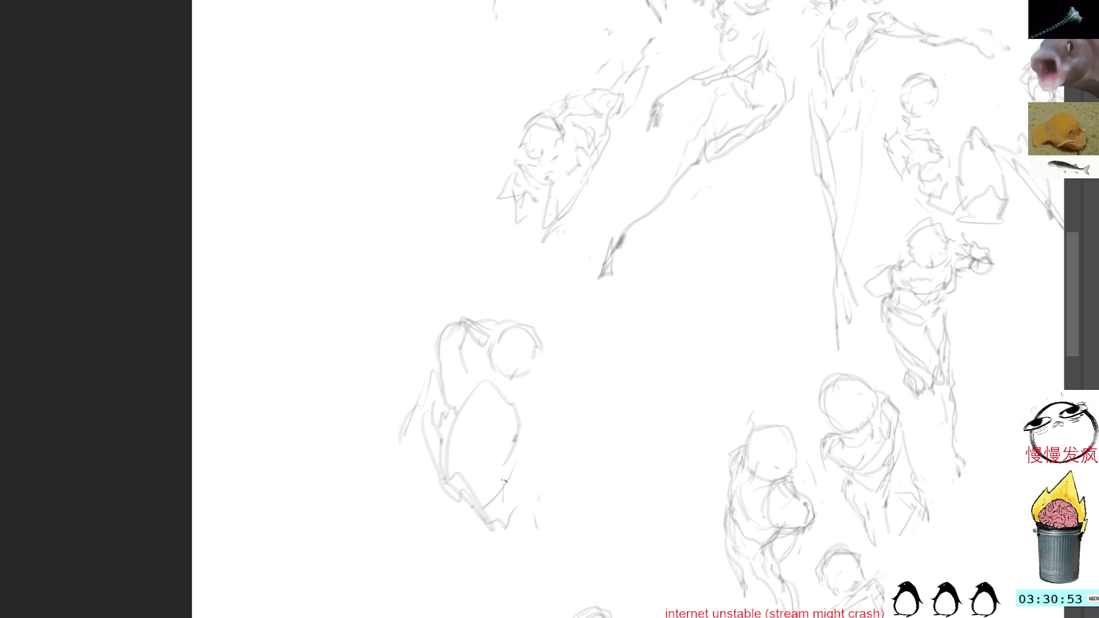
drag(468, 417, 501, 530)
mouse_move(507, 396)
mouse_down()
mouse_move(520, 502)
mouse_move(507, 561)
mouse_move(550, 544)
mouse_up()
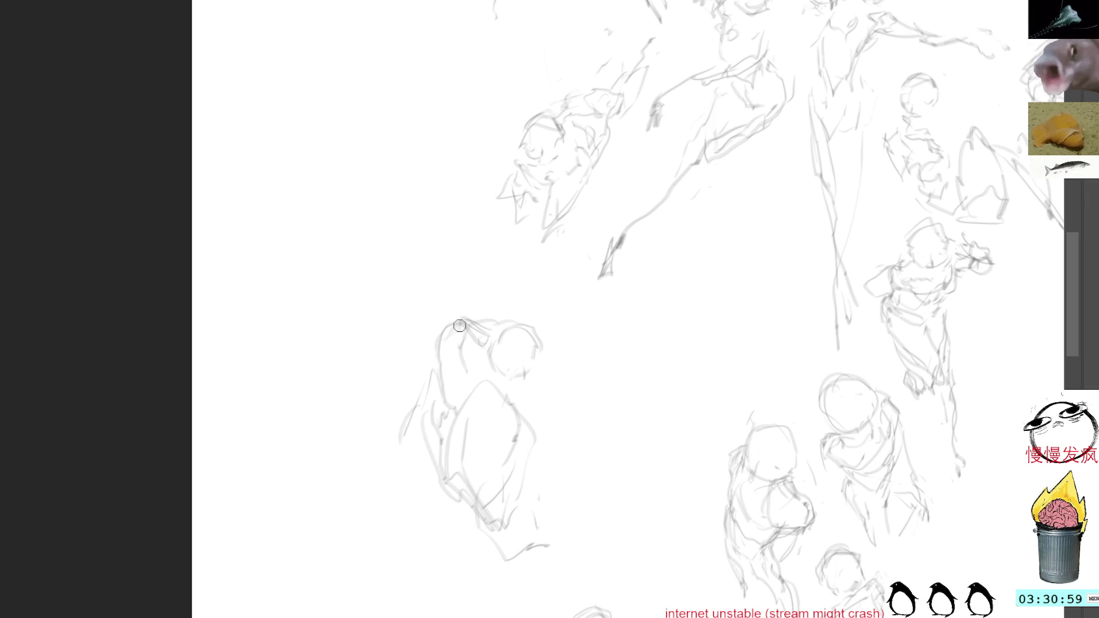
Erase unwanted strokes around the head and redraw it with darker lines.
mouse_move(407, 375)
mouse_down()
mouse_move(472, 327)
mouse_move(398, 354)
mouse_move(448, 395)
mouse_up()
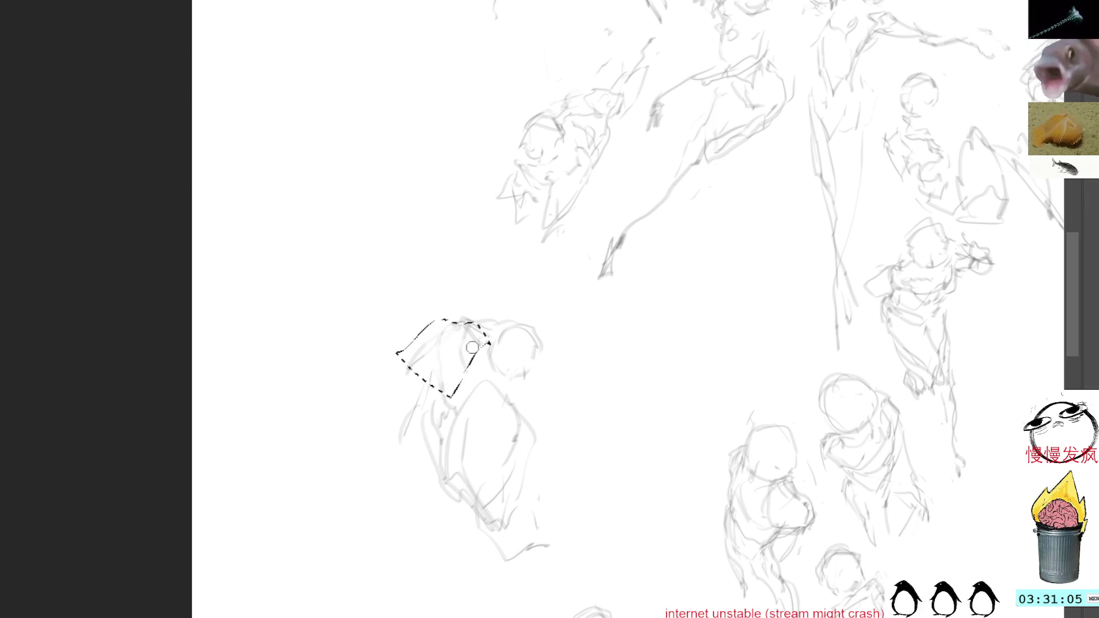
key(Delete)
key(ctrl+d)
drag(440, 337, 451, 387)
mouse_move(520, 325)
mouse_down()
mouse_move(556, 345)
mouse_move(540, 408)
mouse_up()
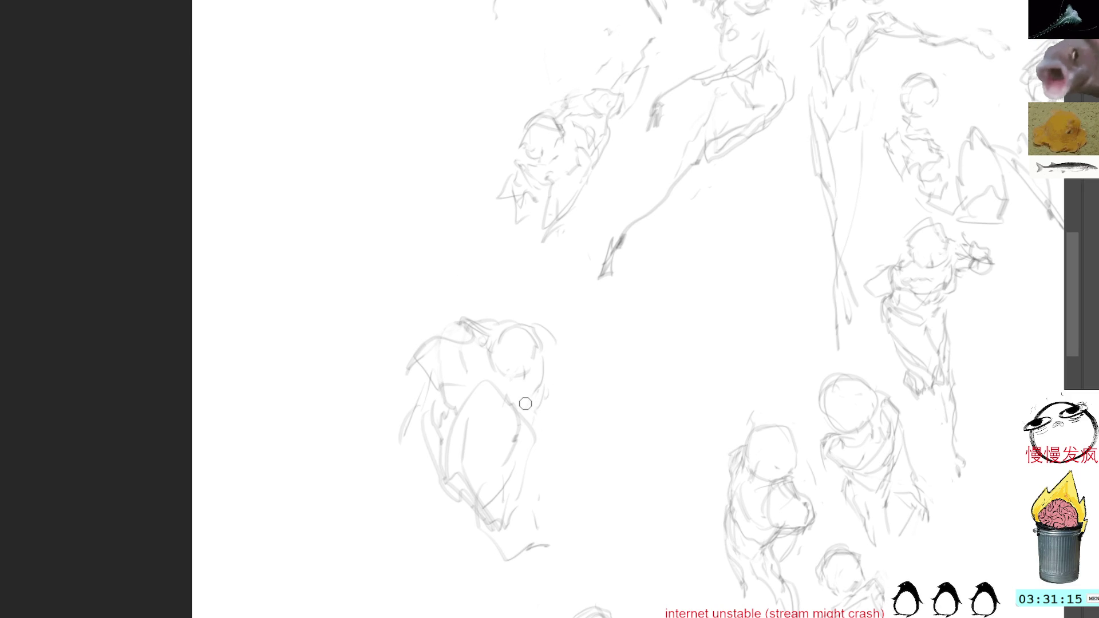
Add flowing robe lines down the right, delete strays and refine head and lower body.
mouse_move(554, 450)
mouse_down()
mouse_move(659, 520)
mouse_move(670, 541)
mouse_move(602, 546)
mouse_up()
mouse_move(553, 434)
mouse_down()
mouse_move(622, 487)
mouse_move(526, 556)
mouse_move(530, 575)
mouse_up()
mouse_move(631, 511)
mouse_down()
mouse_move(645, 505)
mouse_move(650, 569)
mouse_up()
key(Delete)
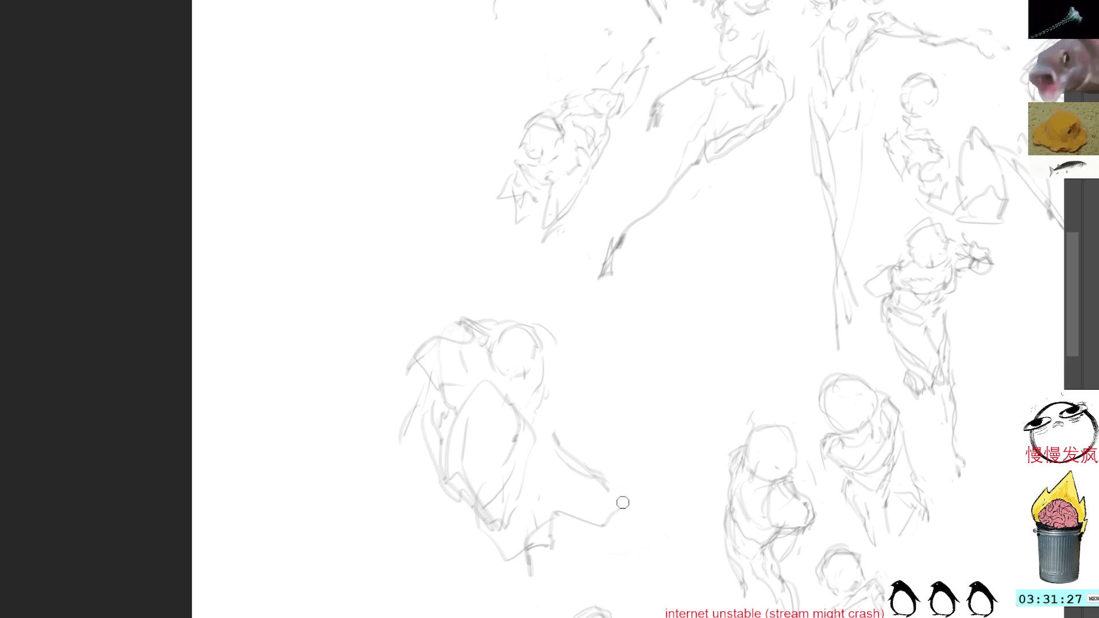
drag(608, 471, 610, 514)
drag(514, 320, 532, 321)
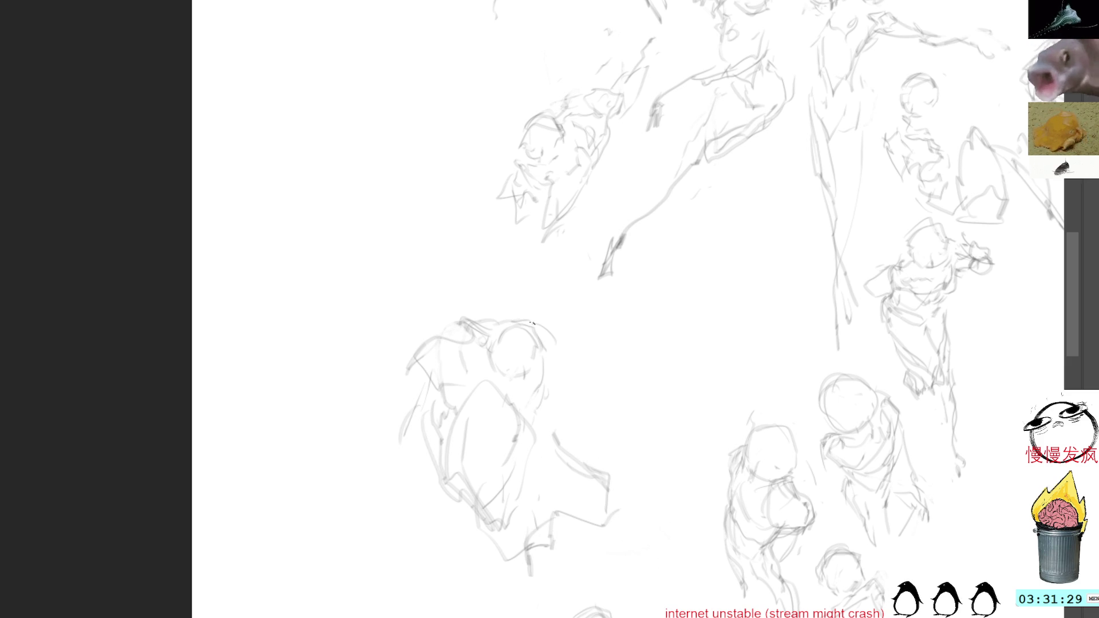
drag(547, 374, 549, 390)
mouse_move(527, 477)
mouse_down()
mouse_move(529, 508)
mouse_move(549, 516)
mouse_up()
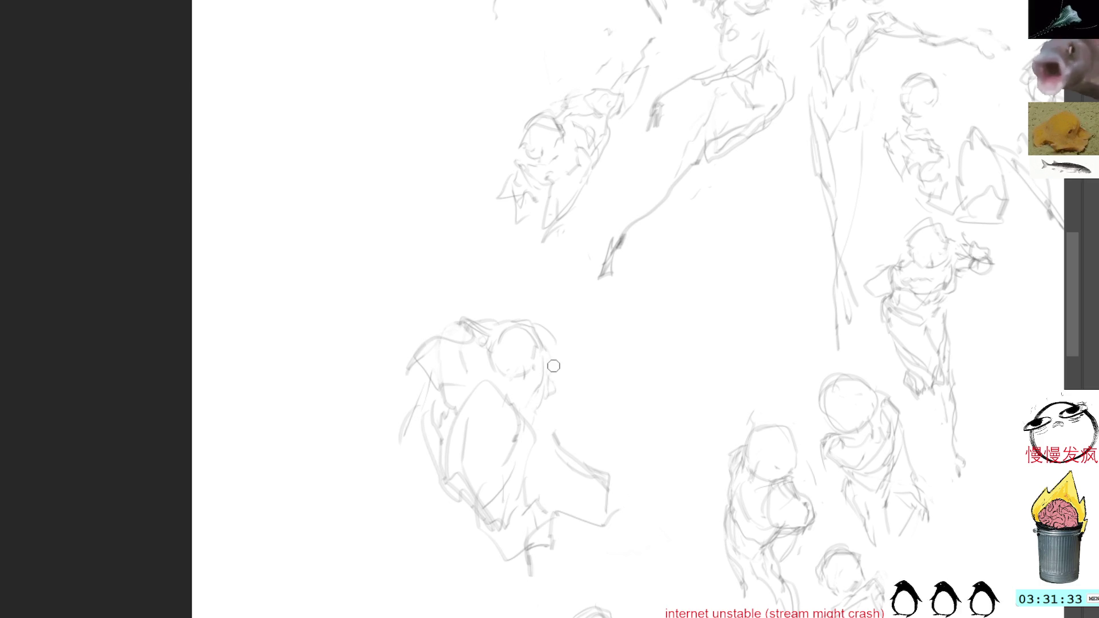
Lasso and release the head, return to the pencil and add a small dark mark.
key(ctrl+r)
mouse_move(447, 322)
mouse_down()
mouse_move(448, 344)
mouse_move(417, 348)
mouse_move(422, 315)
mouse_move(432, 359)
mouse_up()
key(ctrl+shift+a)
key(b)
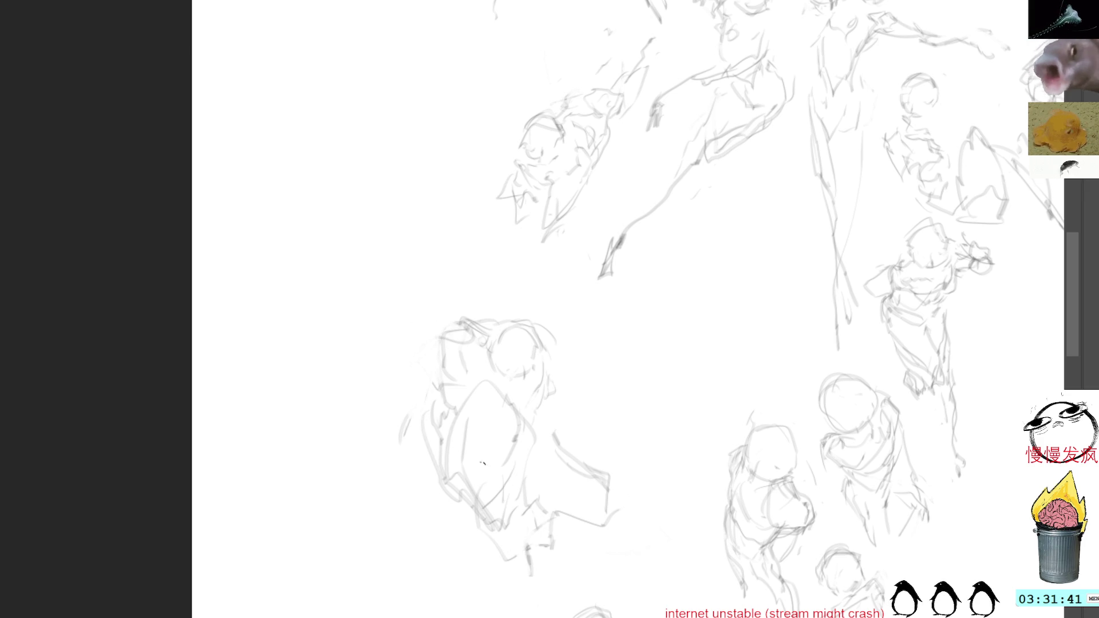
drag(473, 528, 503, 508)
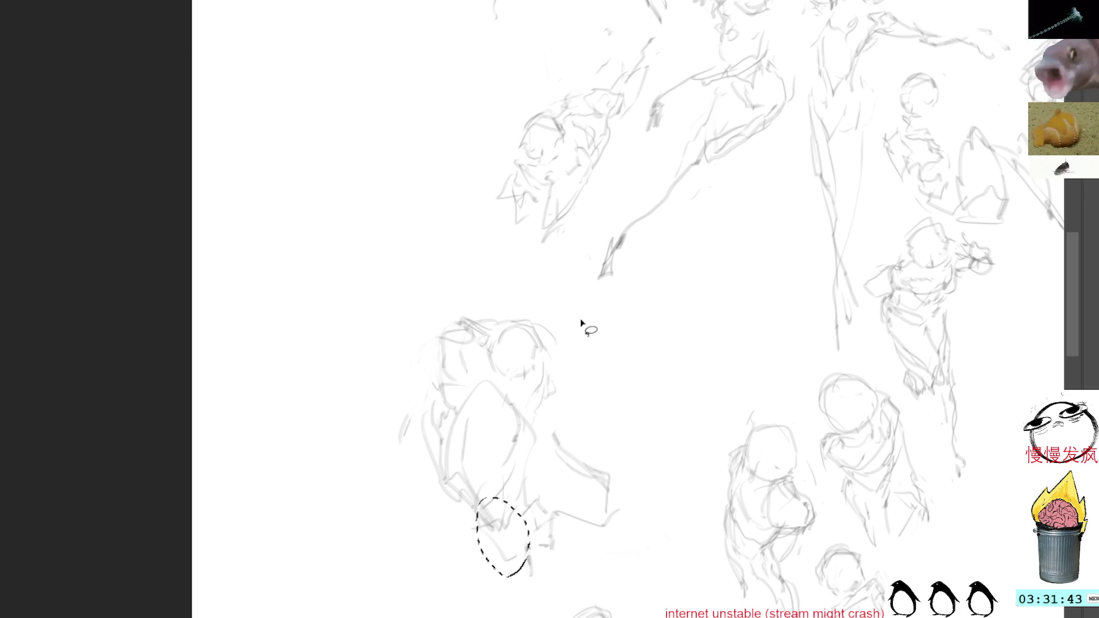
Transform the hunched sketch down and left, commit it and start another small head.
mouse_move(548, 289)
mouse_down()
mouse_move(397, 373)
mouse_move(559, 300)
mouse_up()
key(ctrl+t)
drag(524, 449, 466, 548)
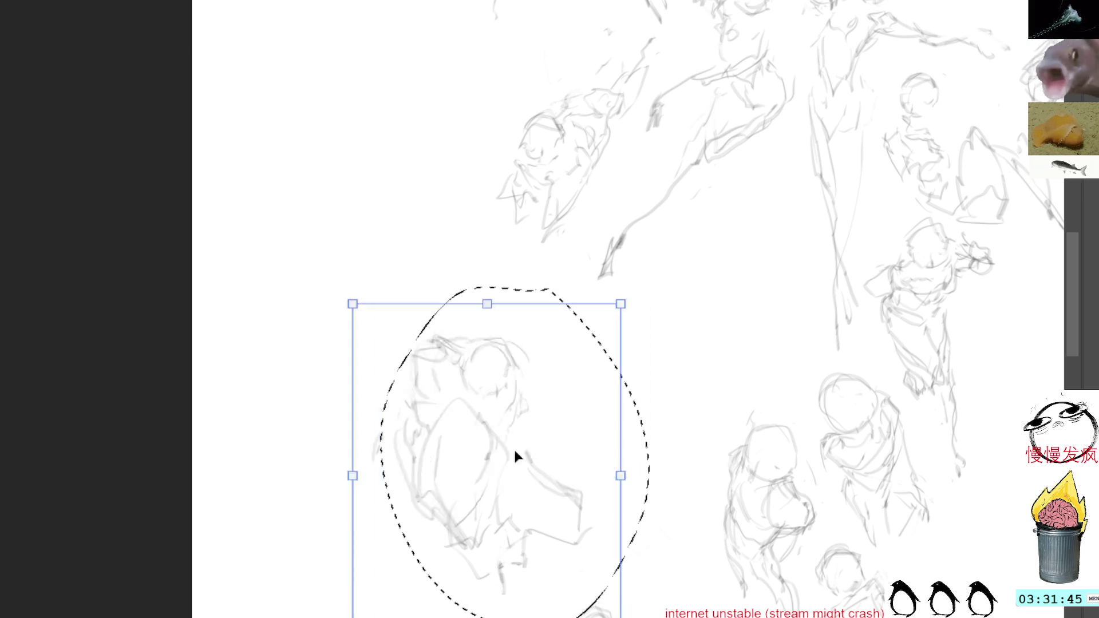
mouse_move(423, 419)
mouse_down()
mouse_move(418, 456)
mouse_move(426, 408)
mouse_move(443, 521)
mouse_move(440, 513)
mouse_up()
key(Return)
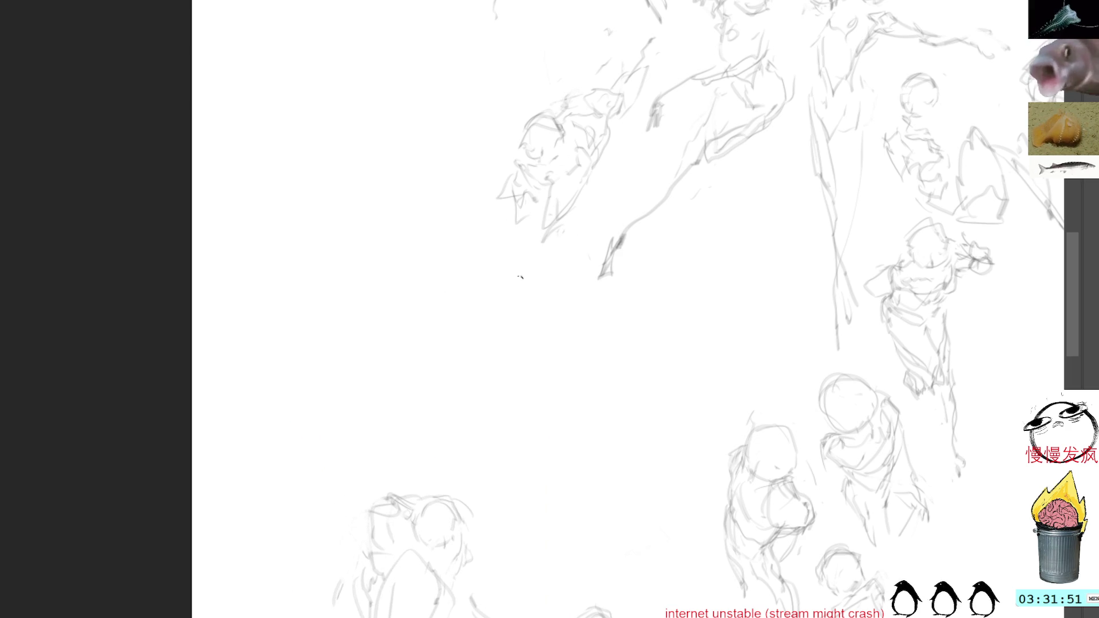
mouse_move(479, 305)
mouse_down()
mouse_move(469, 353)
mouse_move(502, 307)
mouse_move(480, 347)
mouse_move(468, 310)
mouse_move(507, 311)
mouse_up()
Sketch a small round head with face marks, a triangular shape below and body curves.
mouse_move(485, 351)
mouse_down()
mouse_move(500, 340)
mouse_move(443, 343)
mouse_move(525, 308)
mouse_move(525, 337)
mouse_up()
drag(440, 325, 451, 350)
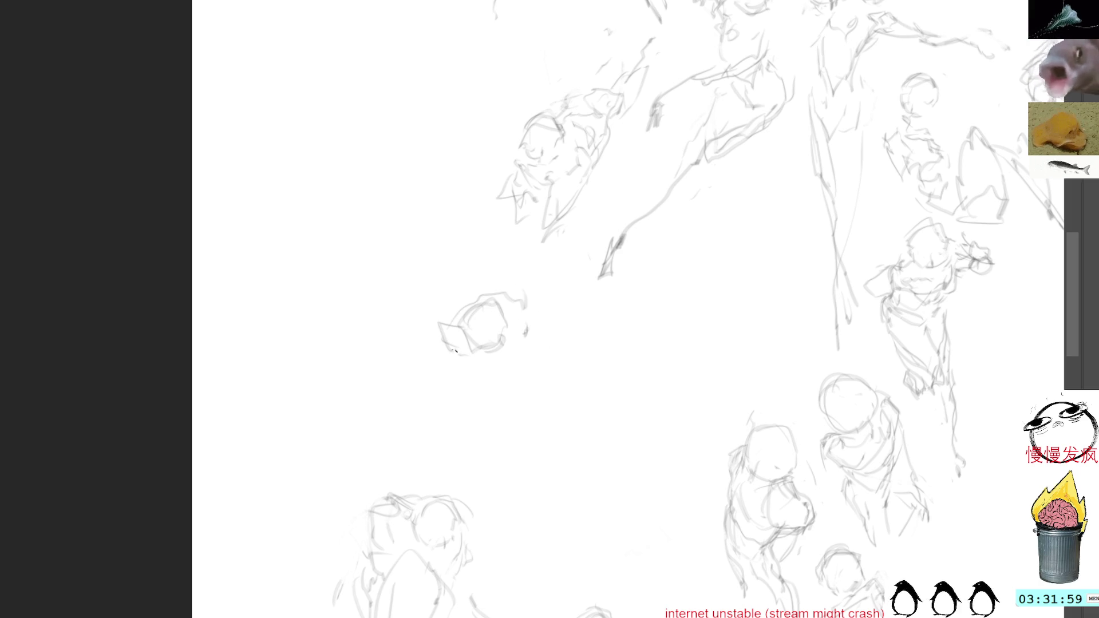
mouse_move(486, 385)
mouse_down()
mouse_move(480, 411)
mouse_move(471, 375)
mouse_move(467, 432)
mouse_move(501, 401)
mouse_up()
drag(519, 316, 510, 489)
mouse_move(478, 362)
mouse_down()
mouse_move(447, 398)
mouse_move(477, 394)
mouse_up()
drag(472, 368, 443, 394)
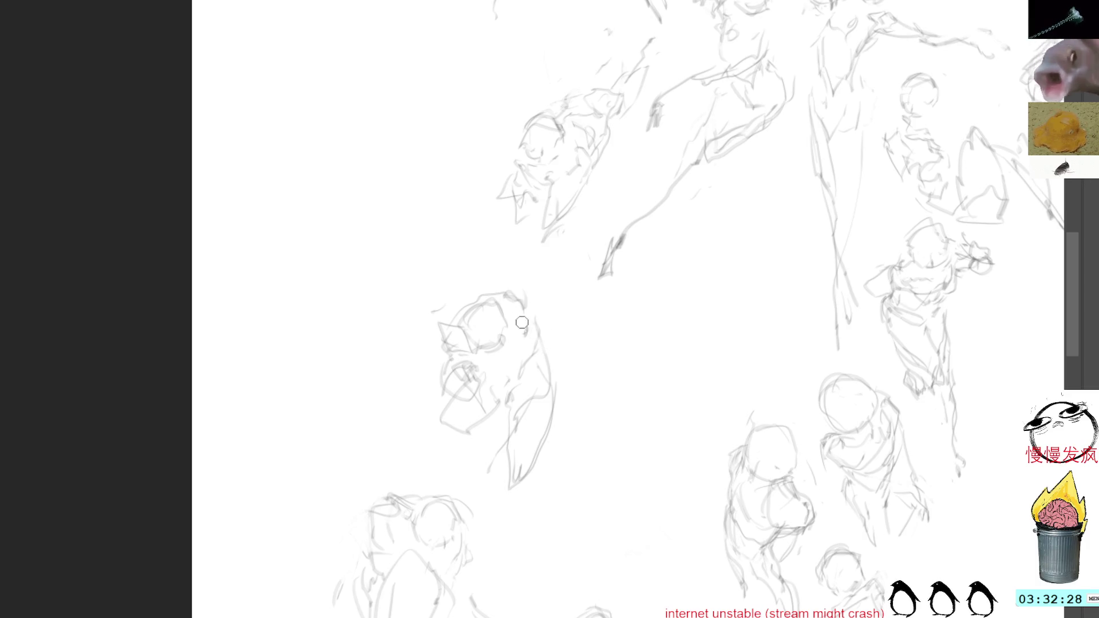
mouse_move(521, 287)
mouse_down()
mouse_move(521, 318)
mouse_move(512, 273)
mouse_up()
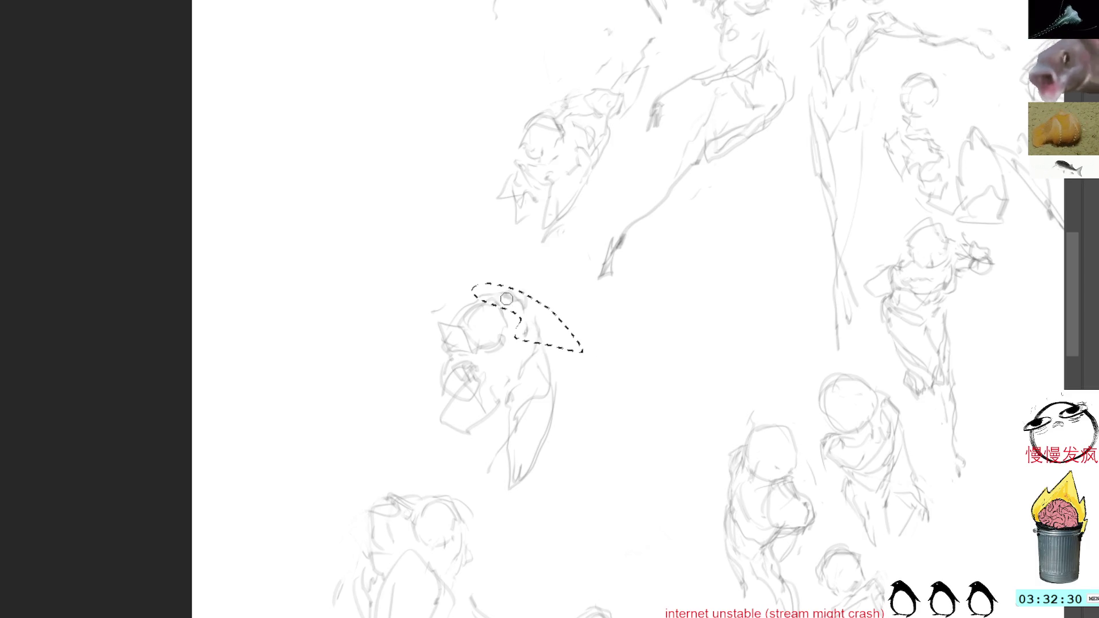
key(ctrl+d)
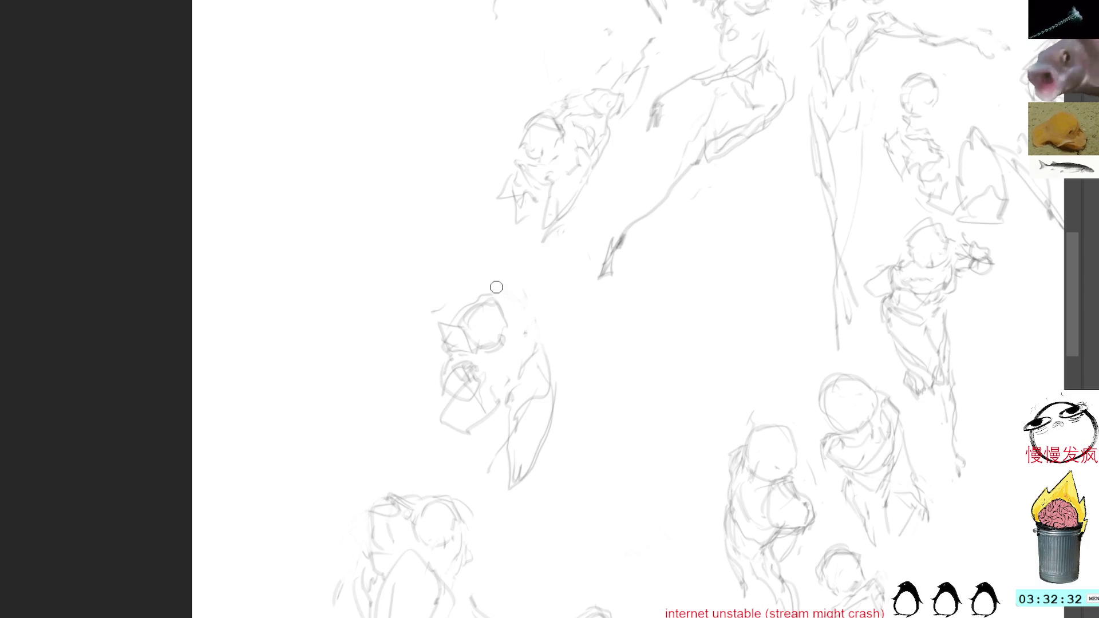
Darken the head circle and extend its right contour with extra marks.
mouse_move(467, 323)
mouse_down()
mouse_move(473, 312)
mouse_move(528, 330)
mouse_move(551, 365)
mouse_up()
mouse_move(527, 329)
mouse_down()
mouse_move(555, 366)
mouse_move(513, 425)
mouse_up()
mouse_move(446, 395)
mouse_down()
mouse_move(432, 430)
mouse_move(493, 419)
mouse_move(493, 378)
mouse_move(477, 370)
mouse_move(510, 378)
mouse_up()
drag(503, 377, 485, 375)
mouse_move(503, 434)
mouse_down()
mouse_move(518, 477)
mouse_move(546, 452)
mouse_move(559, 407)
mouse_up()
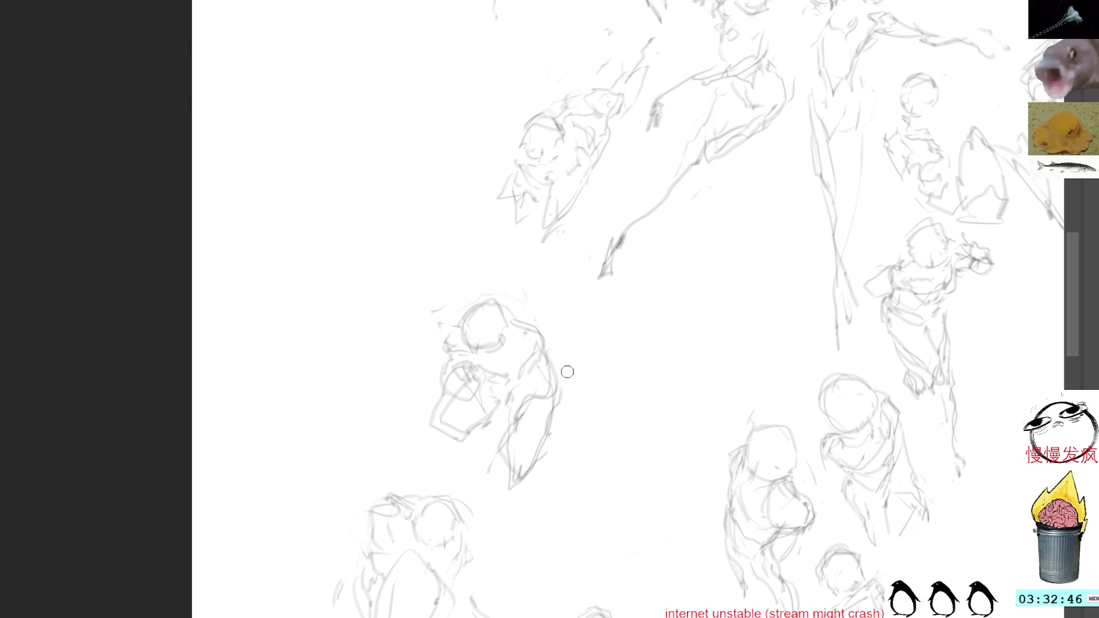
mouse_move(460, 289)
mouse_down()
mouse_move(492, 279)
mouse_move(564, 507)
mouse_move(454, 265)
mouse_up()
Move the head sketch down-left and scale the lower-left figure slightly smaller.
mouse_move(521, 401)
mouse_down()
mouse_move(361, 428)
mouse_move(324, 461)
mouse_up()
drag(400, 321, 386, 336)
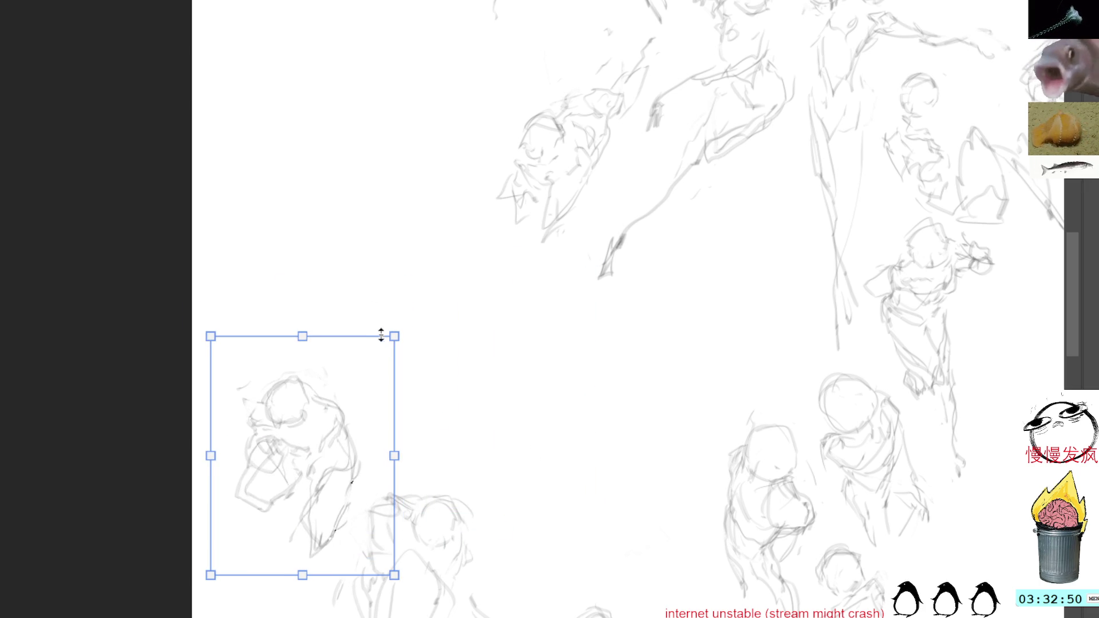
key(Return)
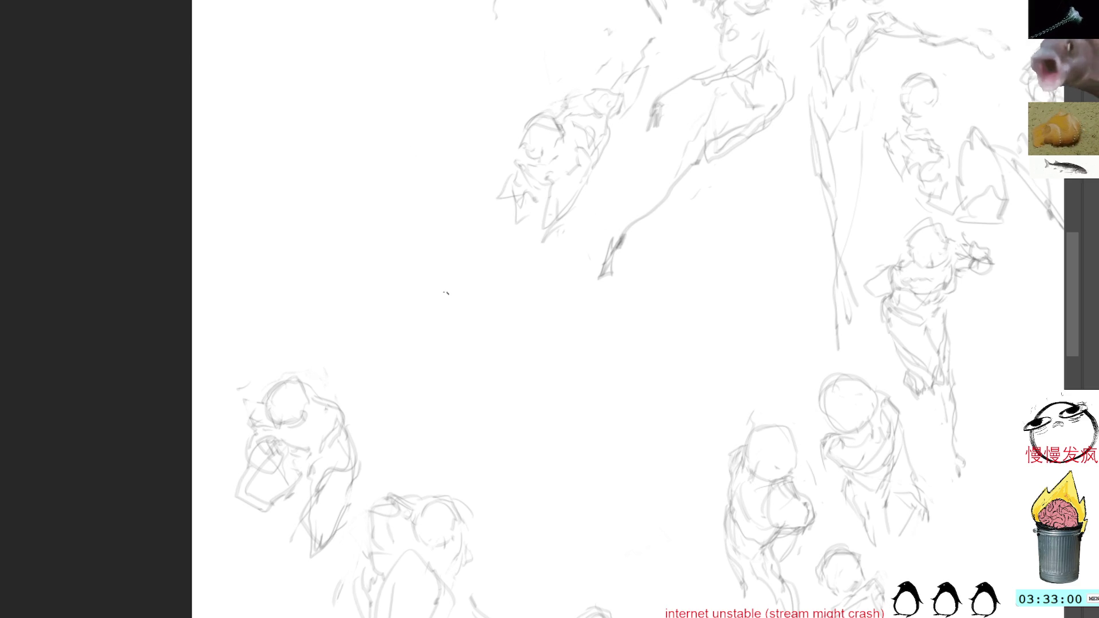
Sketch a round head and trace the curled figure's left side and bottom edge.
mouse_move(517, 303)
mouse_down()
mouse_move(542, 323)
mouse_move(540, 342)
mouse_up()
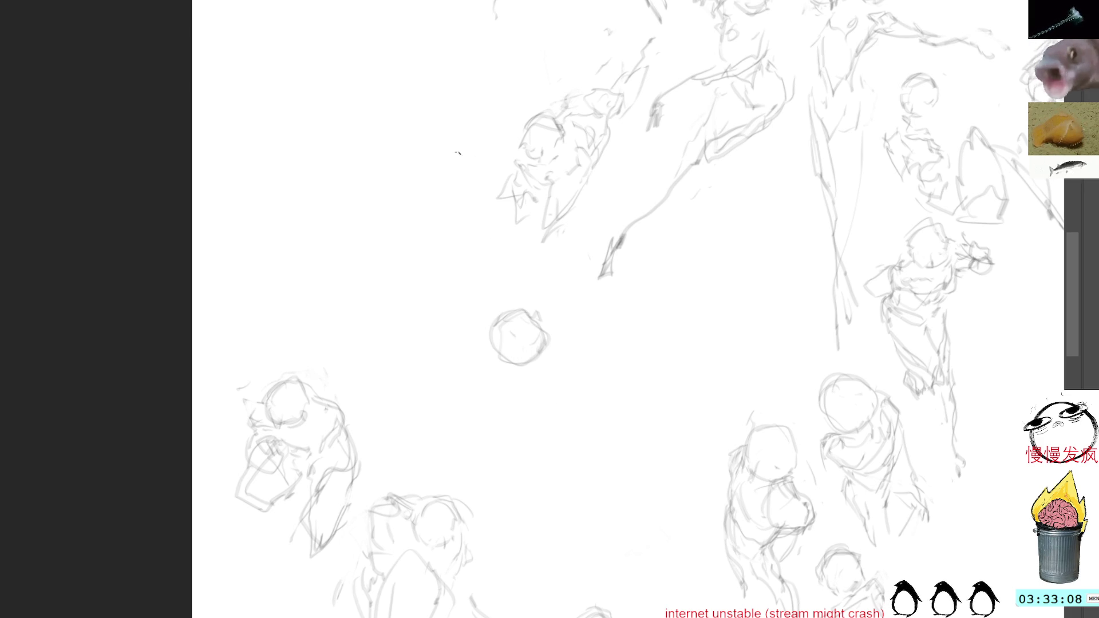
mouse_move(471, 284)
mouse_down()
mouse_move(487, 379)
mouse_move(506, 389)
mouse_move(513, 366)
mouse_move(567, 361)
mouse_move(556, 330)
mouse_move(577, 365)
mouse_move(556, 388)
mouse_move(578, 374)
mouse_move(567, 330)
mouse_move(540, 301)
mouse_up()
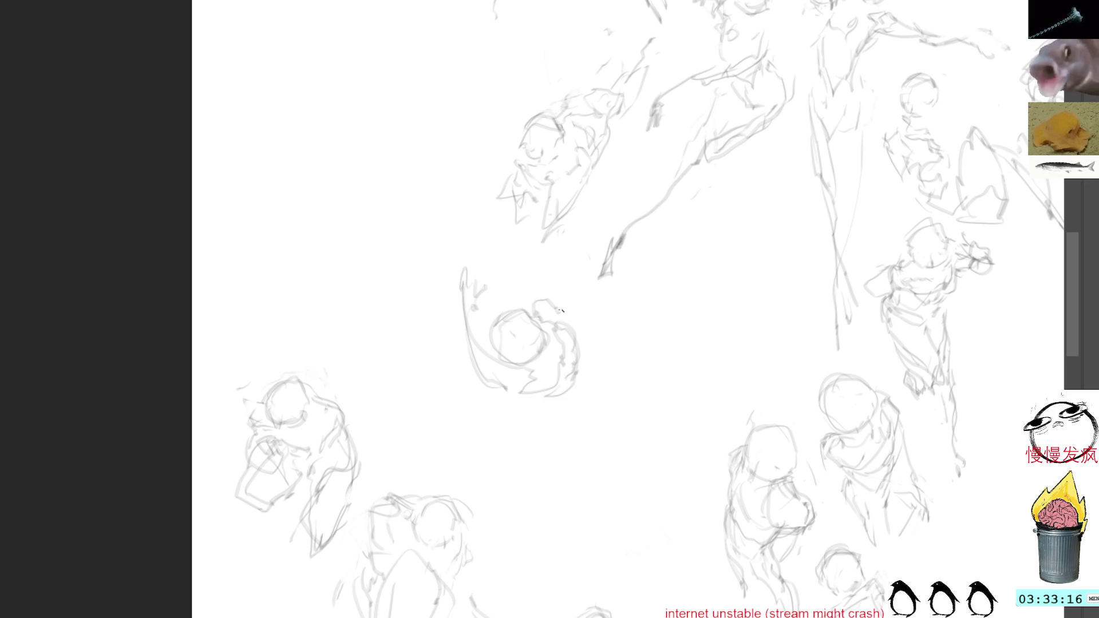
mouse_move(457, 336)
mouse_down()
mouse_move(472, 371)
mouse_move(501, 347)
mouse_move(458, 333)
mouse_move(479, 272)
mouse_move(512, 265)
mouse_move(523, 288)
mouse_move(537, 281)
mouse_move(526, 260)
mouse_up()
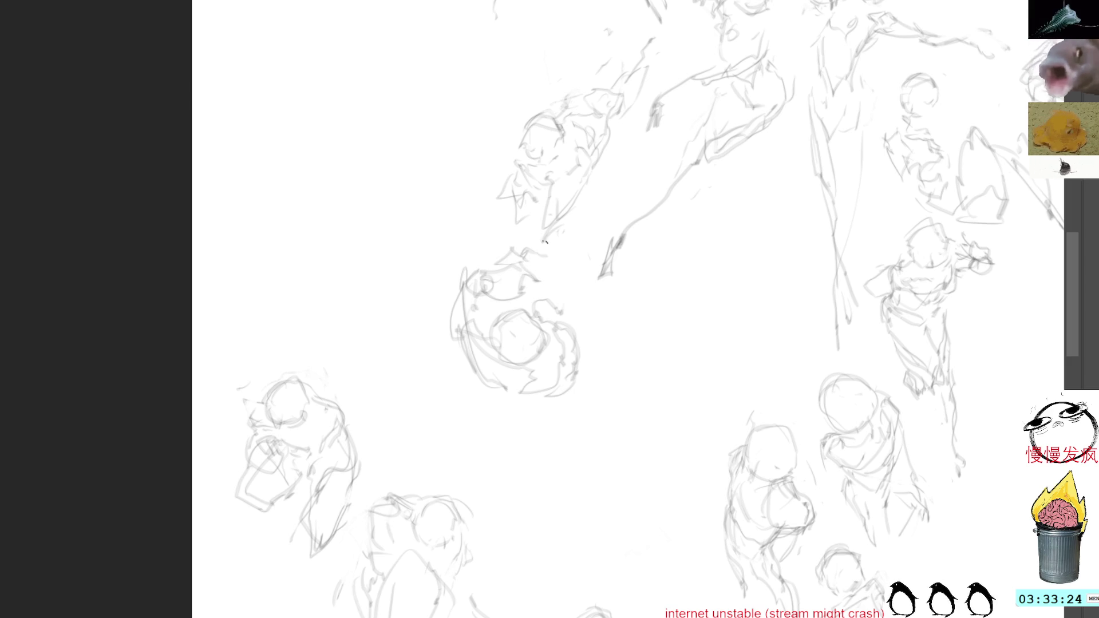
drag(486, 302, 496, 362)
mouse_move(470, 275)
mouse_down()
mouse_move(455, 315)
mouse_move(463, 361)
mouse_move(504, 396)
mouse_up()
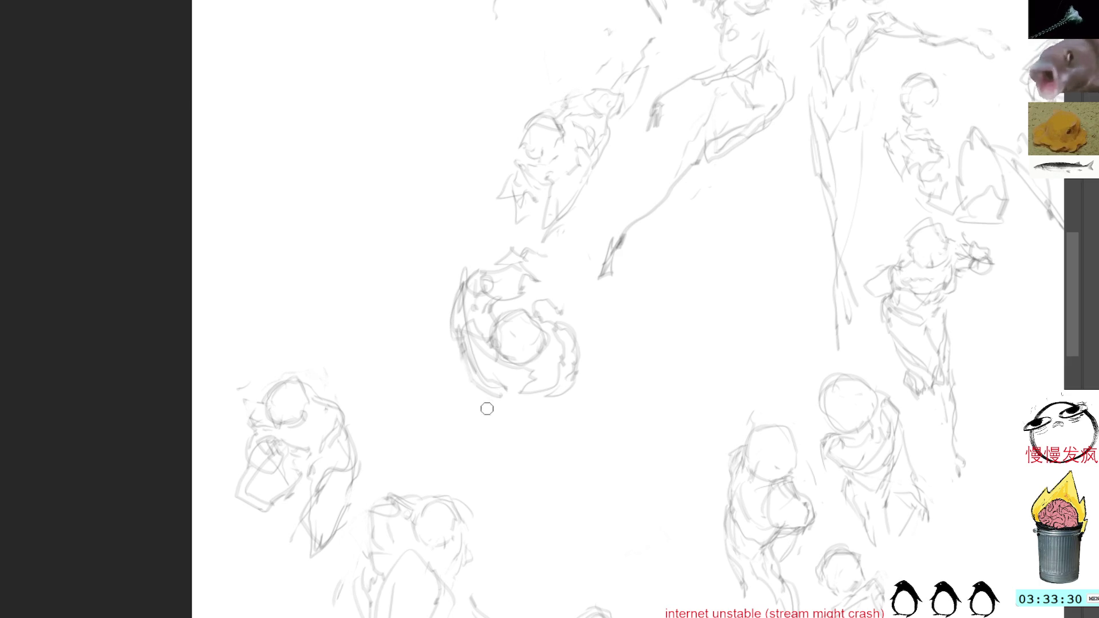
mouse_move(461, 323)
mouse_down()
mouse_move(462, 359)
mouse_move(490, 391)
mouse_up()
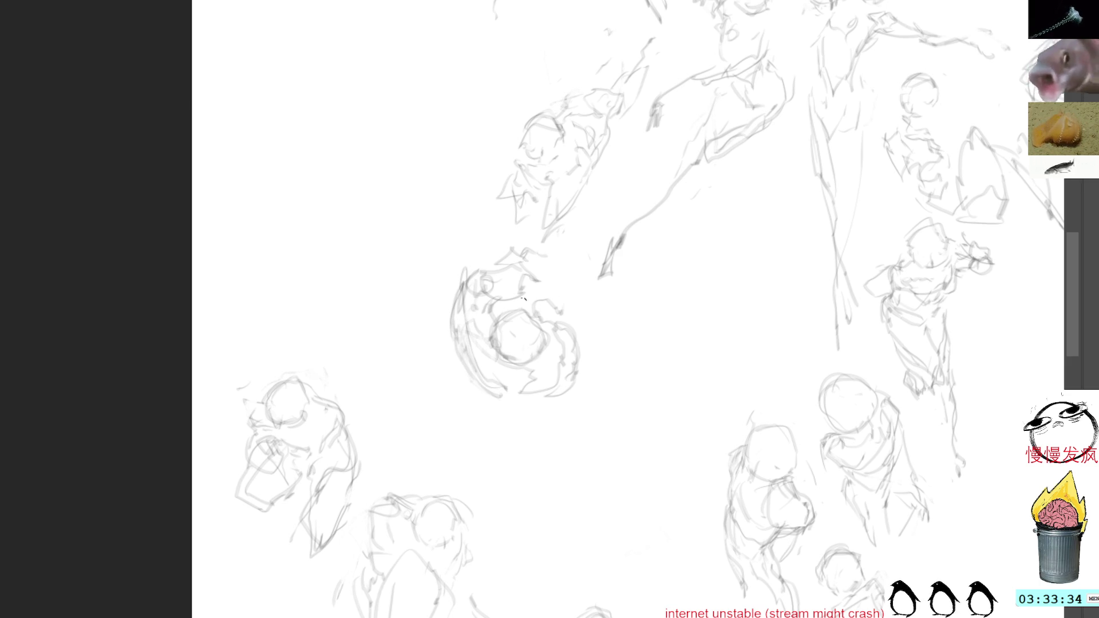
mouse_move(469, 371)
mouse_down()
mouse_move(531, 399)
mouse_move(562, 391)
mouse_up()
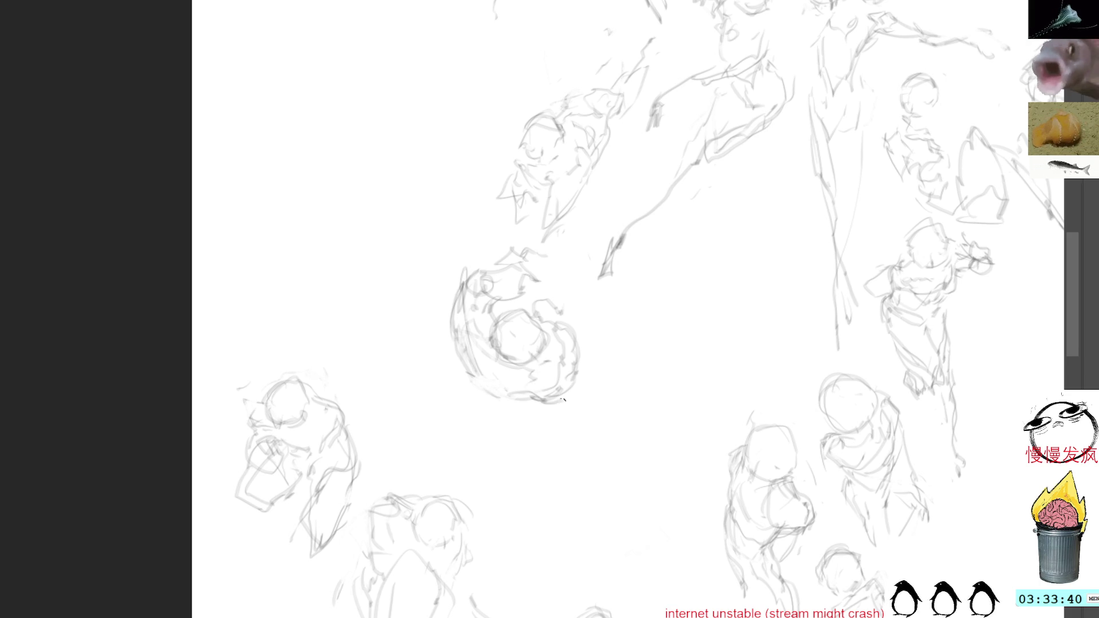
Build up the curled figure's right side, undoing stray marks and redrawing head details.
drag(526, 393, 568, 388)
drag(550, 325, 568, 344)
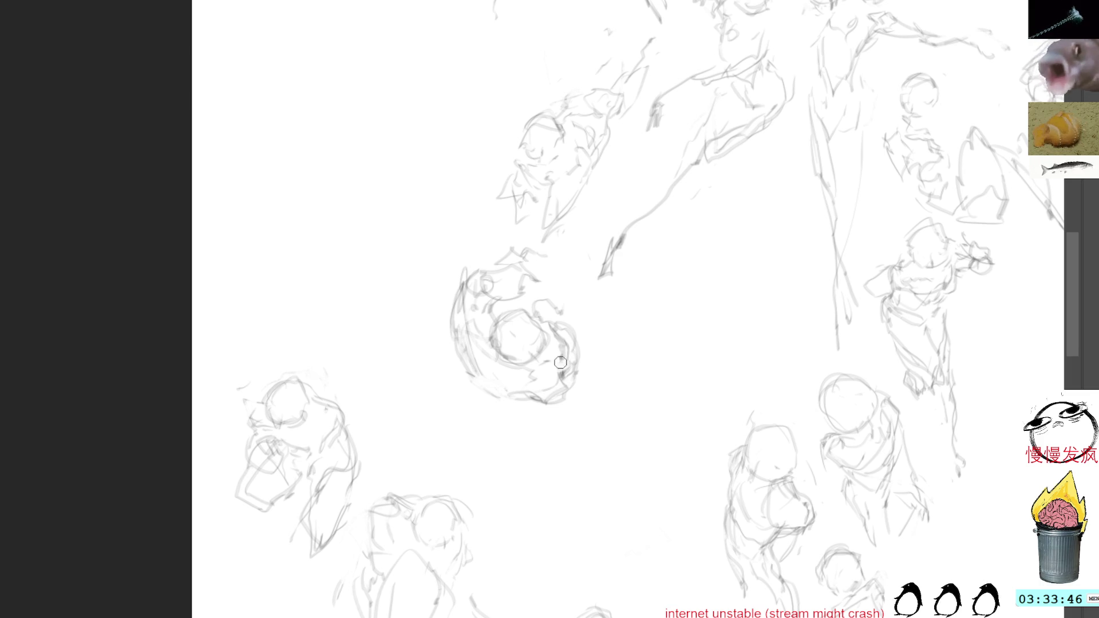
drag(562, 343, 573, 367)
drag(545, 302, 576, 356)
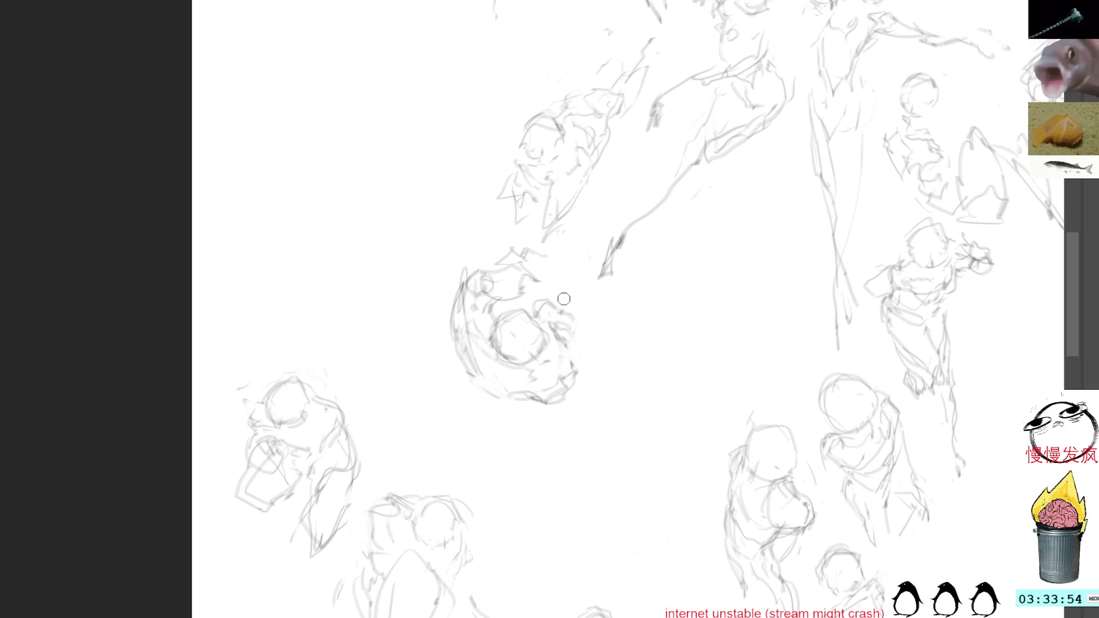
mouse_move(536, 323)
mouse_down()
mouse_move(558, 311)
mouse_move(574, 338)
mouse_up()
mouse_move(560, 301)
mouse_down()
mouse_move(577, 320)
mouse_move(577, 291)
mouse_move(572, 339)
mouse_up()
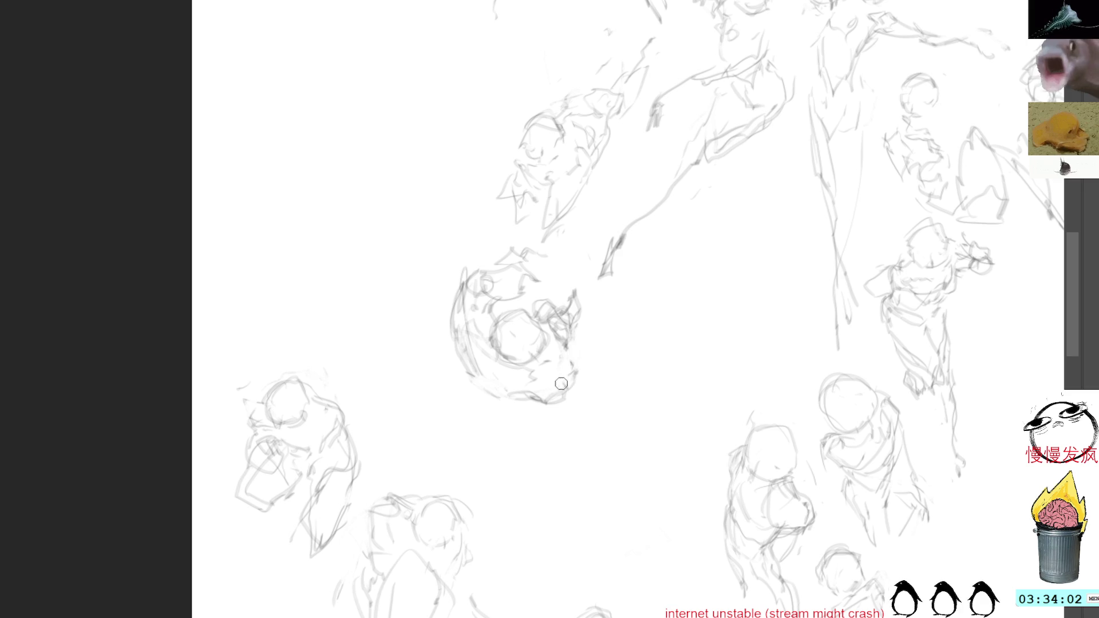
mouse_move(573, 378)
mouse_down()
mouse_move(521, 367)
mouse_move(498, 390)
mouse_move(537, 397)
mouse_move(479, 383)
mouse_move(468, 348)
mouse_move(505, 351)
mouse_move(464, 370)
mouse_move(482, 350)
mouse_move(461, 348)
mouse_move(502, 367)
mouse_move(489, 314)
mouse_move(496, 343)
mouse_up()
key(ctrl+z)
key(ctrl+z)
key(ctrl+z)
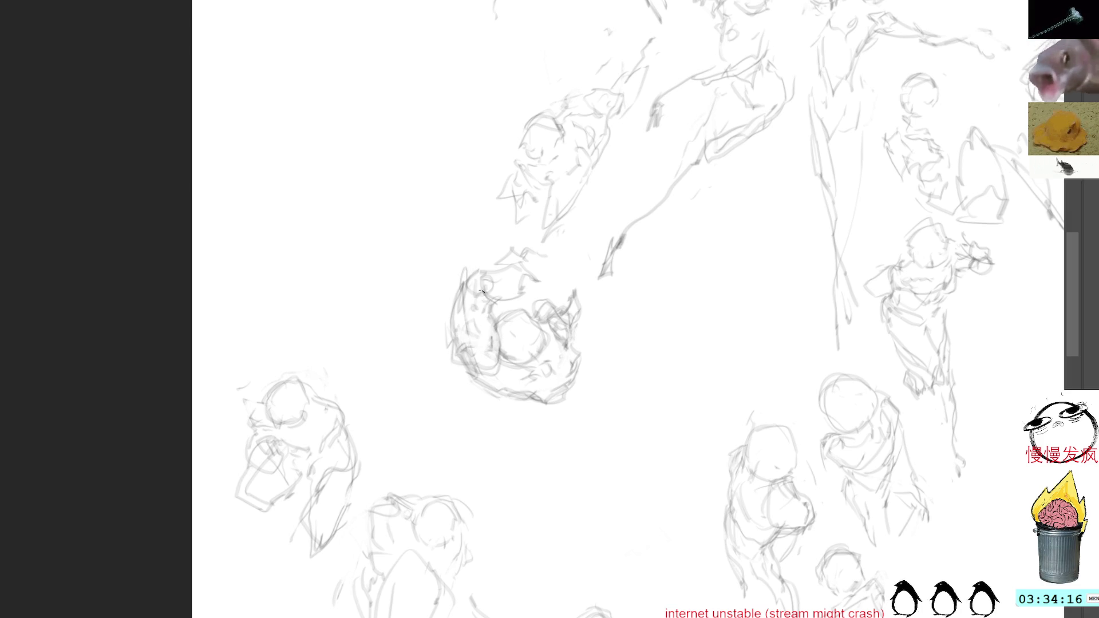
mouse_move(490, 307)
mouse_down()
mouse_move(522, 302)
mouse_move(512, 319)
mouse_move(523, 309)
mouse_up()
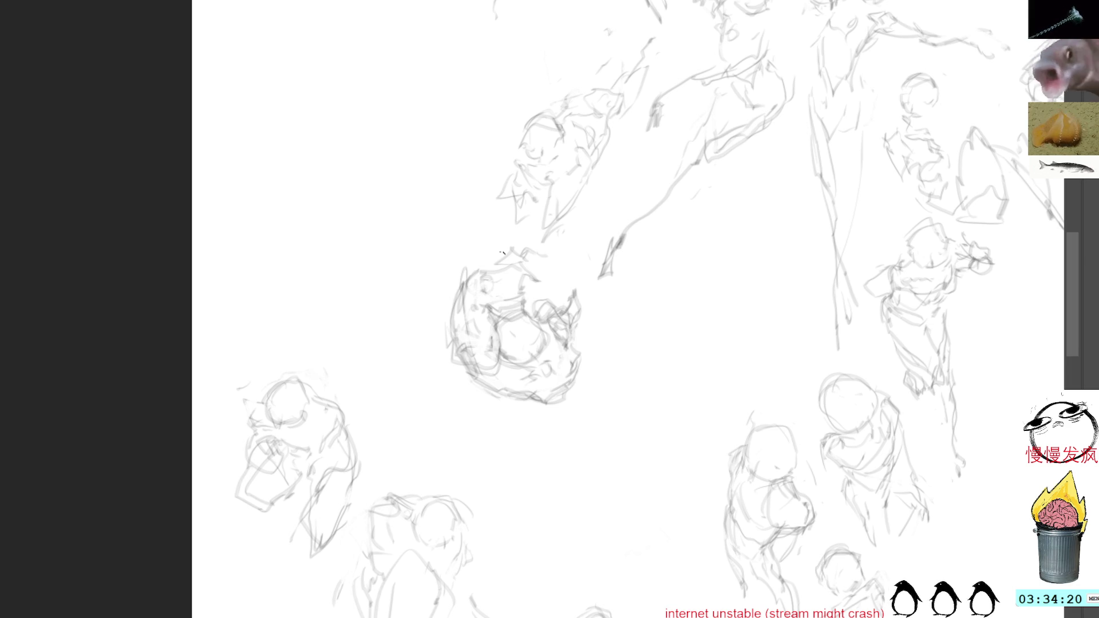
Move the curled figure up beside the tall figure and flatten it vertically.
mouse_move(564, 271)
mouse_down()
mouse_move(491, 237)
mouse_move(601, 291)
mouse_up()
mouse_move(532, 324)
mouse_down()
mouse_move(319, 283)
mouse_move(300, 293)
mouse_move(485, 288)
mouse_move(778, 247)
mouse_move(776, 224)
mouse_up()
key(Return)
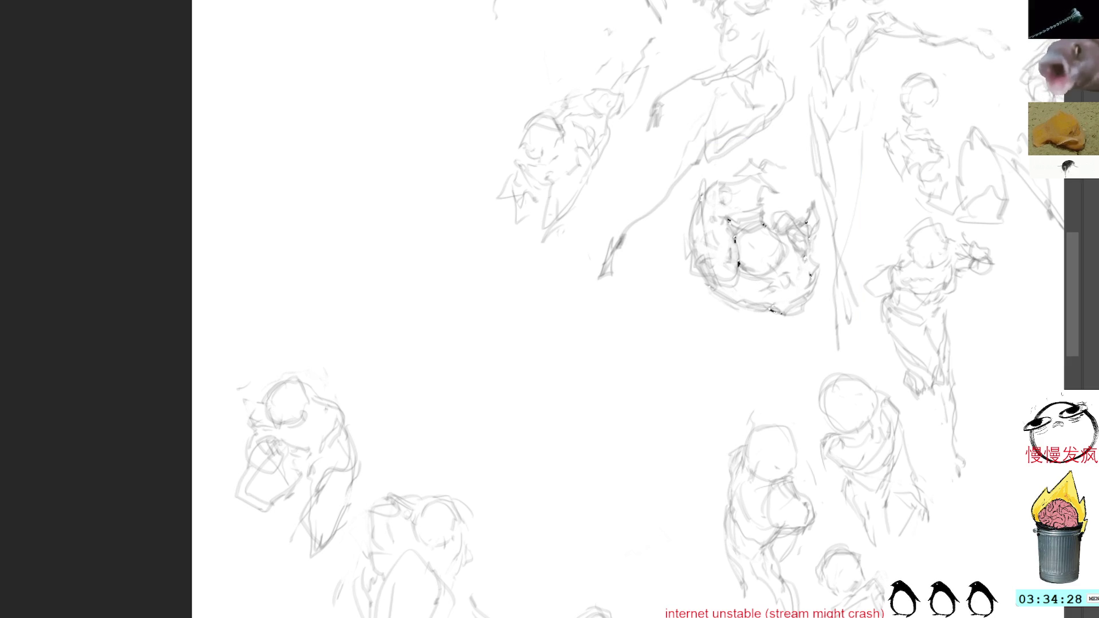
key(ctrl+t)
drag(739, 318, 751, 304)
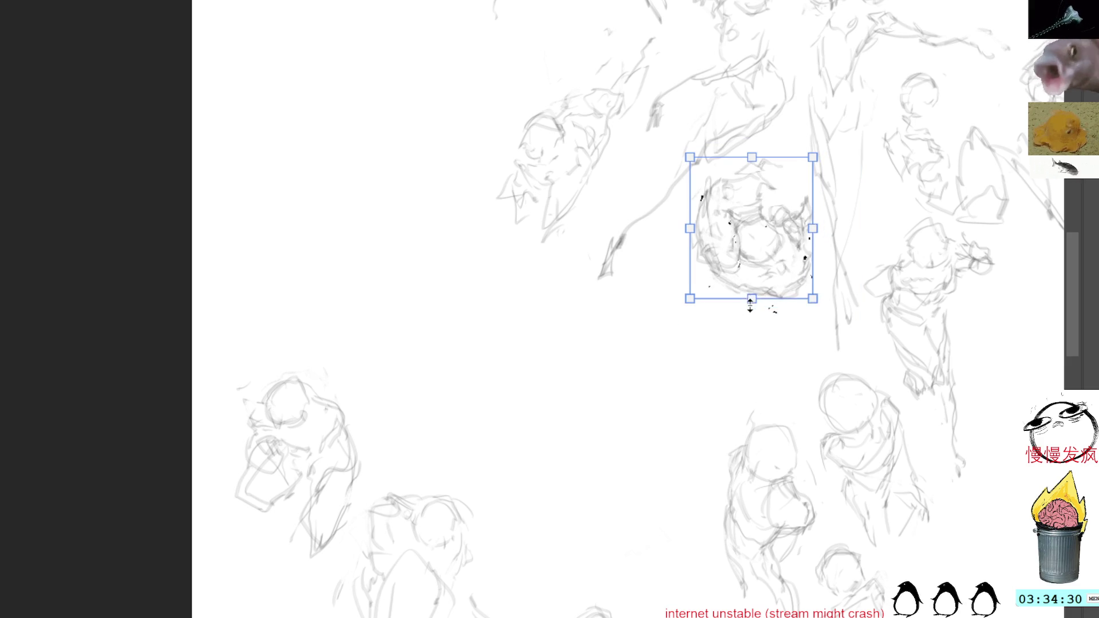
key(Return)
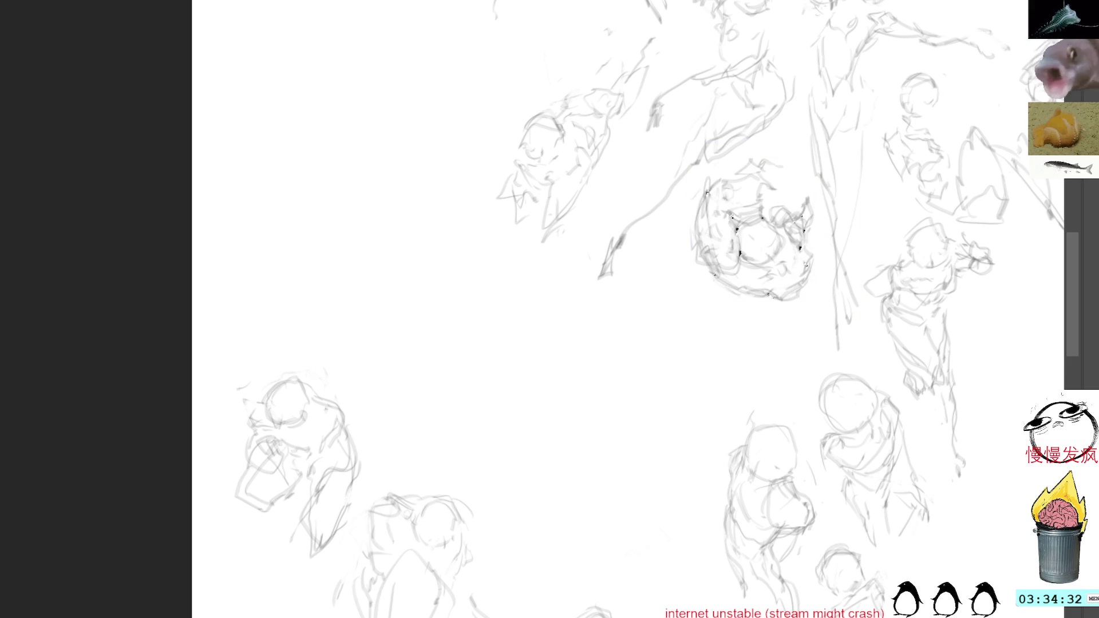
Sketch a new round head with shoulder and body lines, undoing the jaw strokes.
mouse_move(460, 275)
mouse_down()
mouse_move(489, 268)
mouse_move(476, 305)
mouse_up()
drag(481, 259, 496, 298)
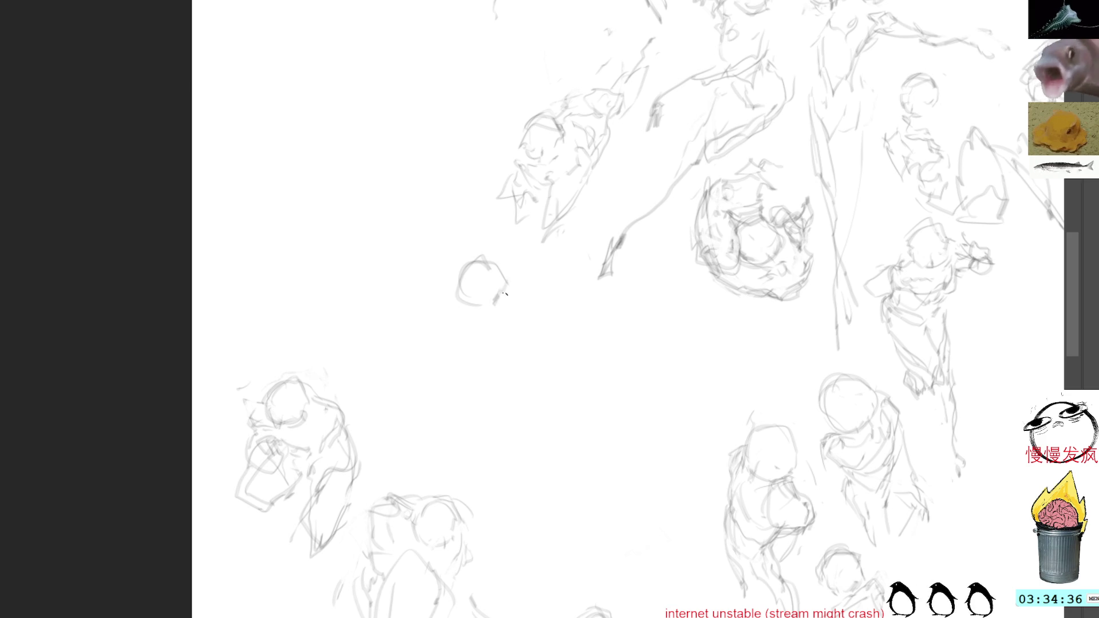
mouse_move(485, 340)
mouse_down()
mouse_move(469, 341)
mouse_move(496, 356)
mouse_move(551, 342)
mouse_move(520, 371)
mouse_move(521, 401)
mouse_up()
drag(563, 357, 565, 405)
drag(518, 303, 550, 330)
mouse_move(470, 302)
mouse_down()
mouse_move(488, 313)
mouse_move(508, 287)
mouse_up()
key(ctrl+z)
key(ctrl+z)
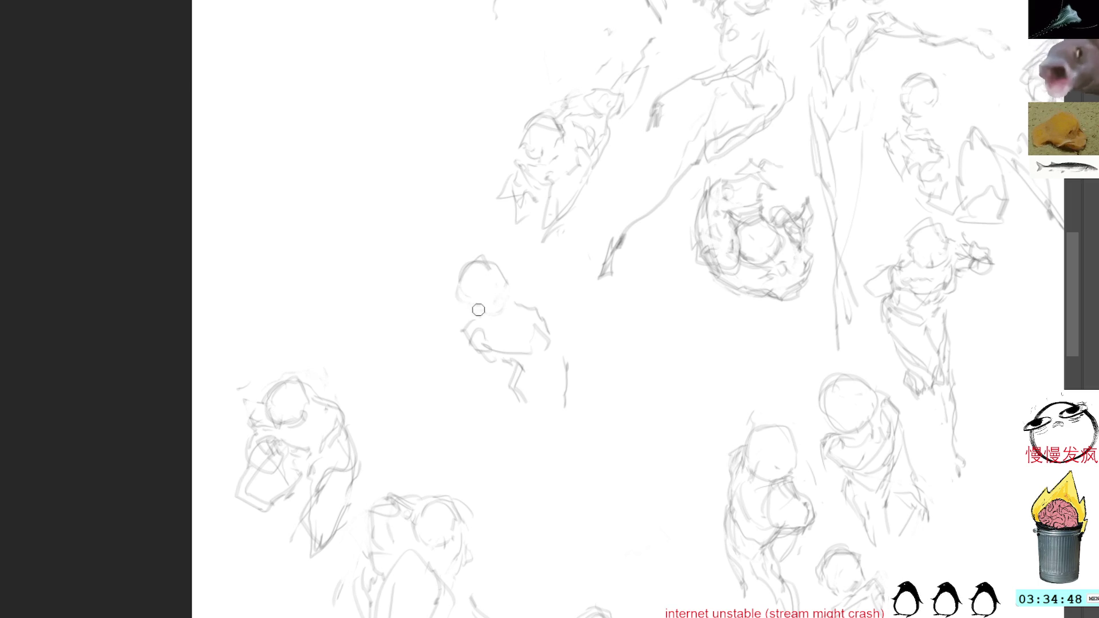
mouse_move(462, 290)
mouse_down()
mouse_move(508, 302)
mouse_move(505, 274)
mouse_move(509, 284)
mouse_up()
drag(474, 270, 484, 282)
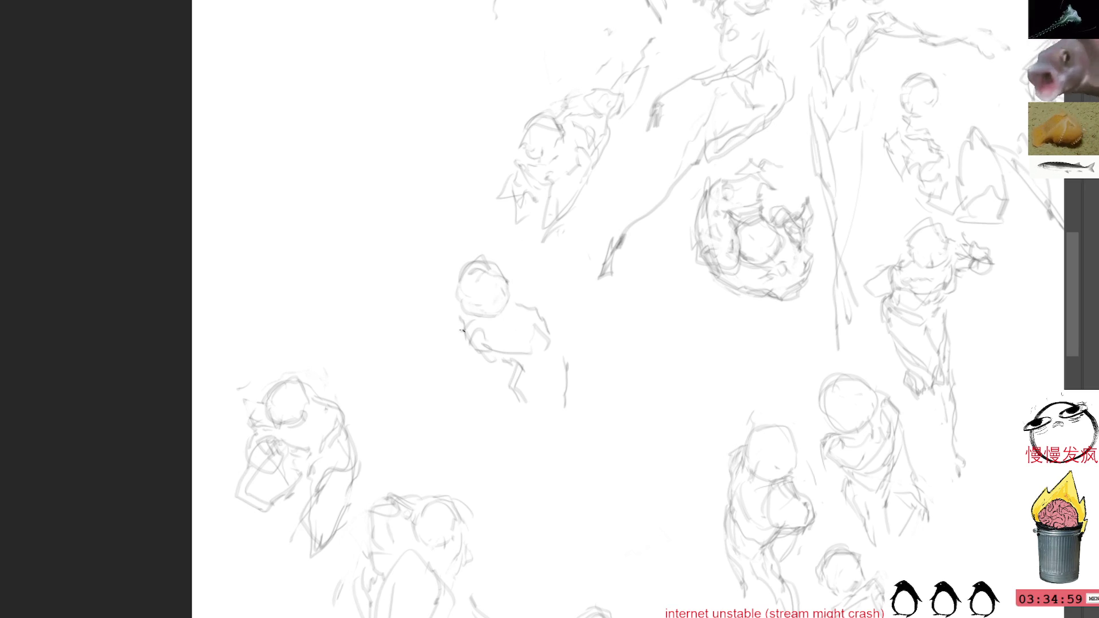
Darken the figure's leg, foot, body and shoulder-arm lines.
drag(519, 367, 521, 397)
mouse_move(565, 358)
mouse_down()
mouse_move(566, 393)
mouse_move(541, 404)
mouse_move(567, 437)
mouse_up()
drag(527, 391, 575, 441)
drag(504, 340, 524, 370)
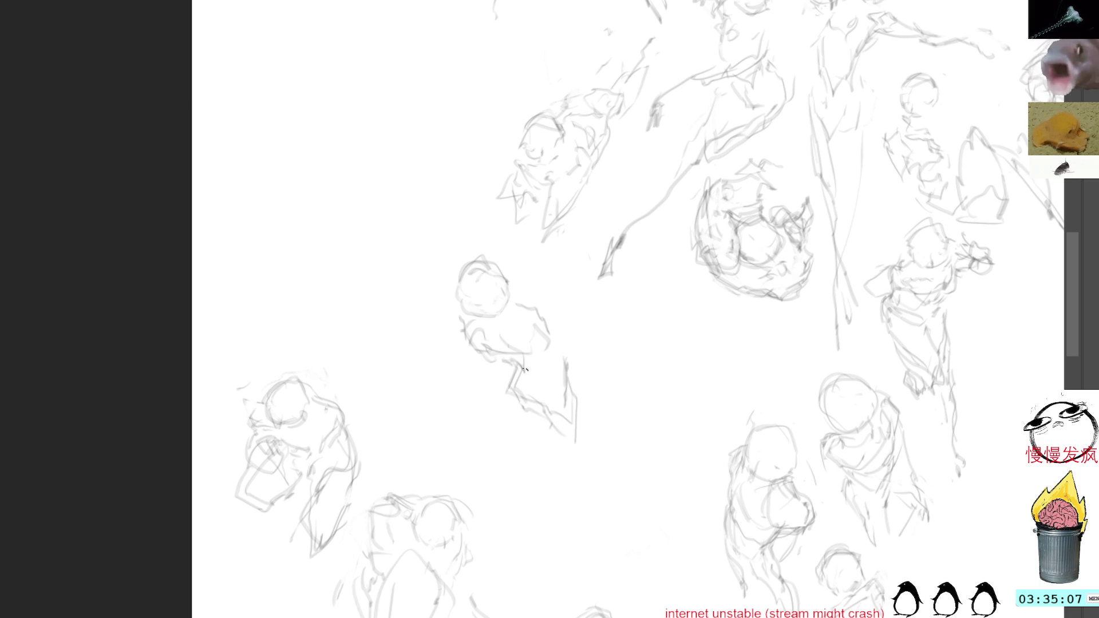
mouse_move(515, 303)
mouse_down()
mouse_move(544, 305)
mouse_move(550, 337)
mouse_up()
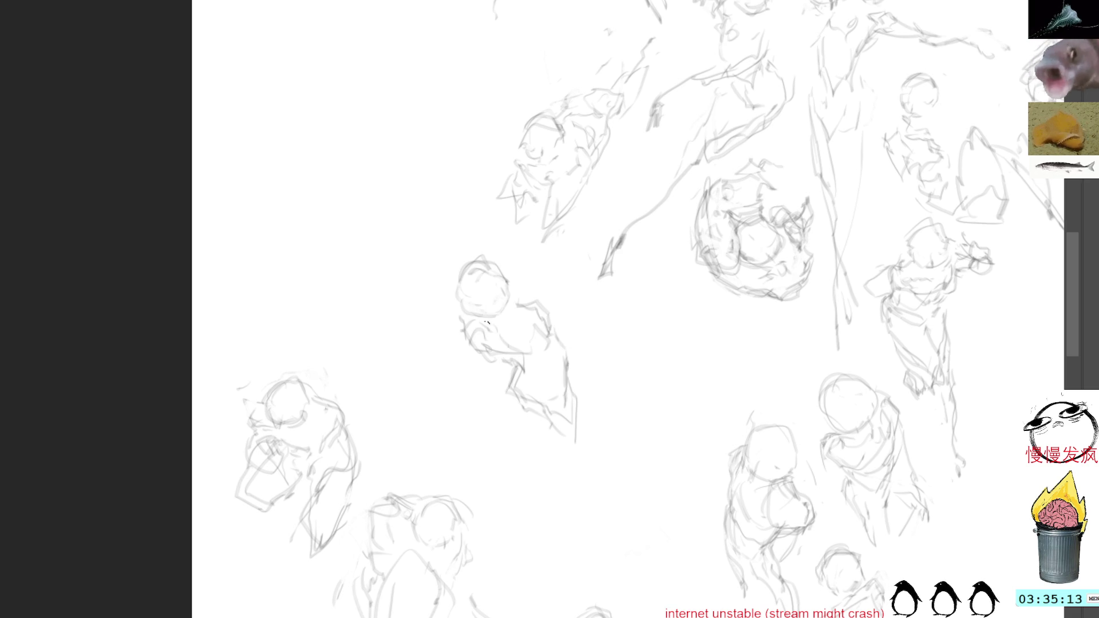
mouse_move(457, 294)
mouse_down()
mouse_move(491, 315)
mouse_move(456, 275)
mouse_move(496, 266)
mouse_move(512, 288)
mouse_move(475, 297)
mouse_up()
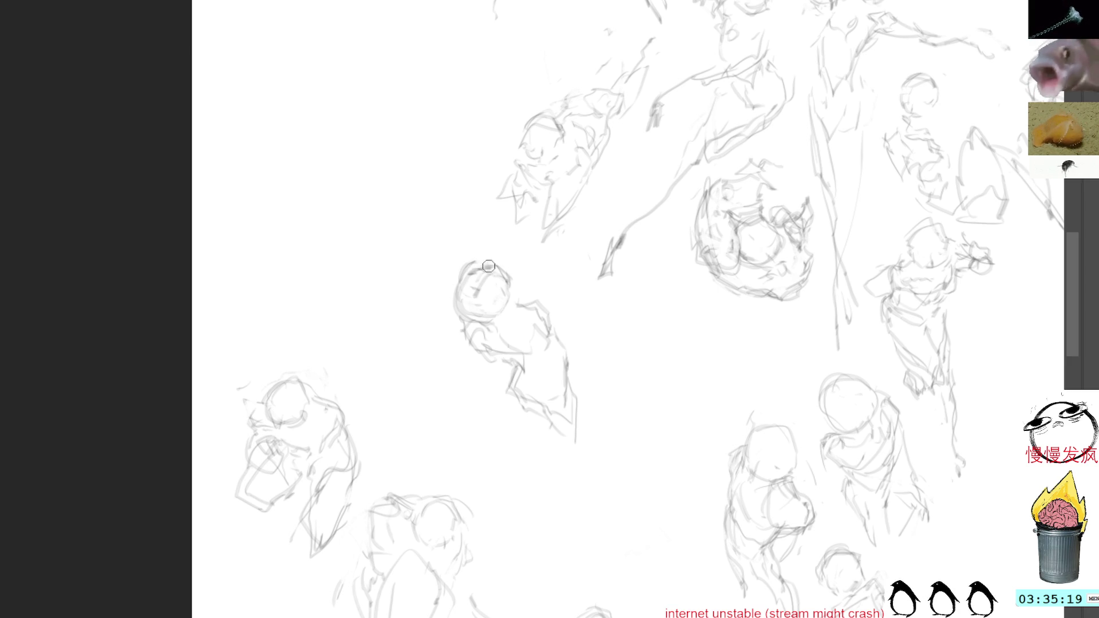
Add small finishing marks inside the head, at the shoulder and lower right.
mouse_move(471, 289)
mouse_down()
mouse_move(468, 277)
mouse_move(470, 295)
mouse_up()
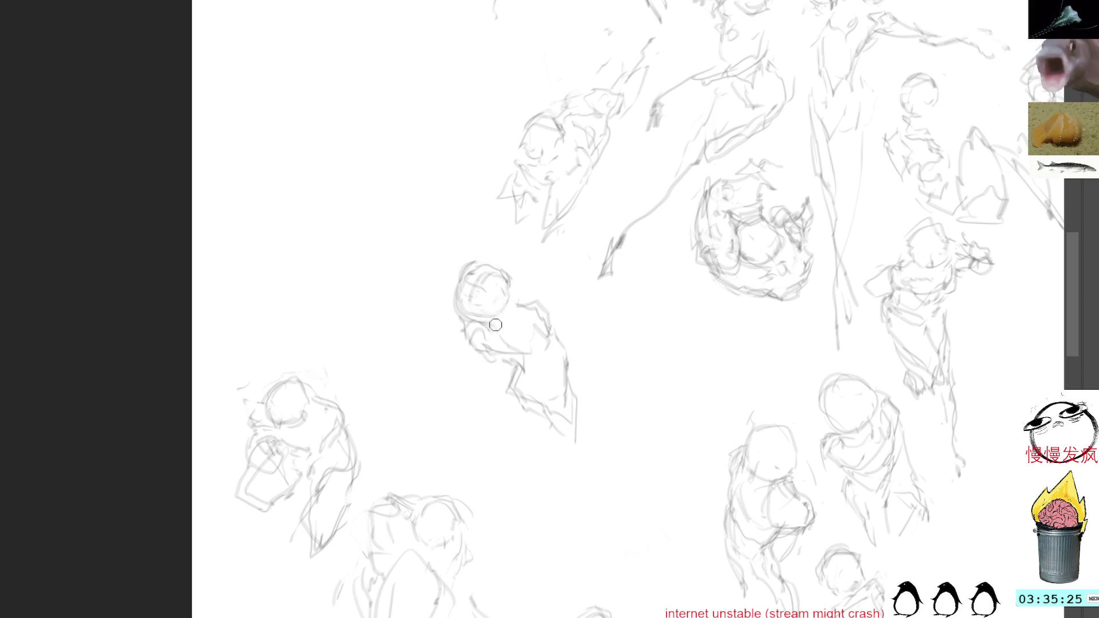
mouse_move(514, 304)
mouse_down()
mouse_move(551, 319)
mouse_move(573, 380)
mouse_move(560, 418)
mouse_move(586, 428)
mouse_move(567, 433)
mouse_up()
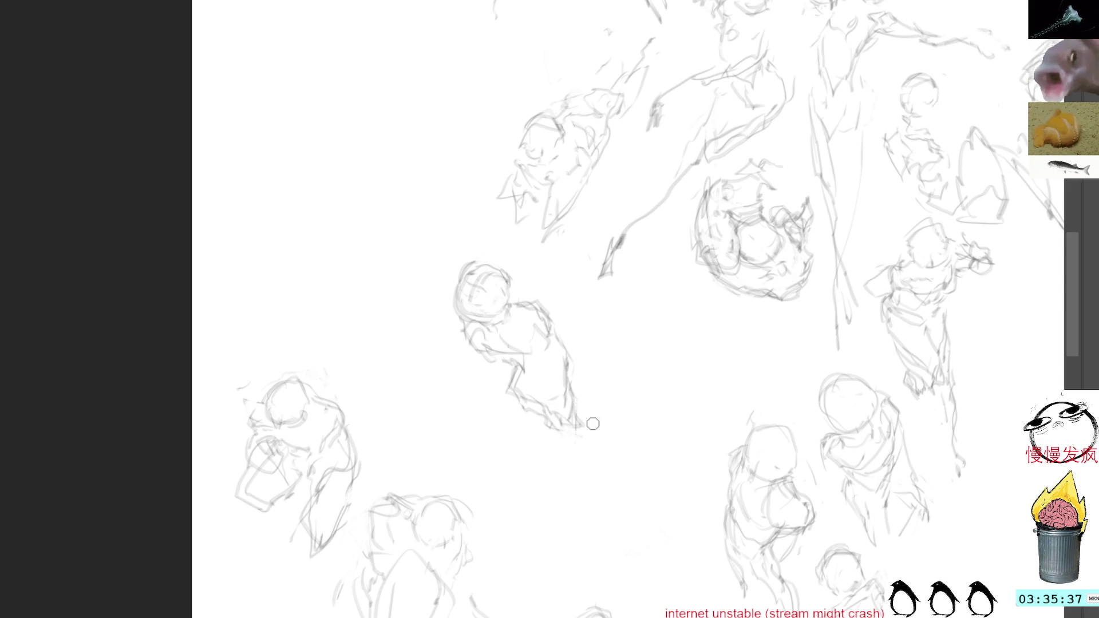
drag(587, 437, 588, 421)
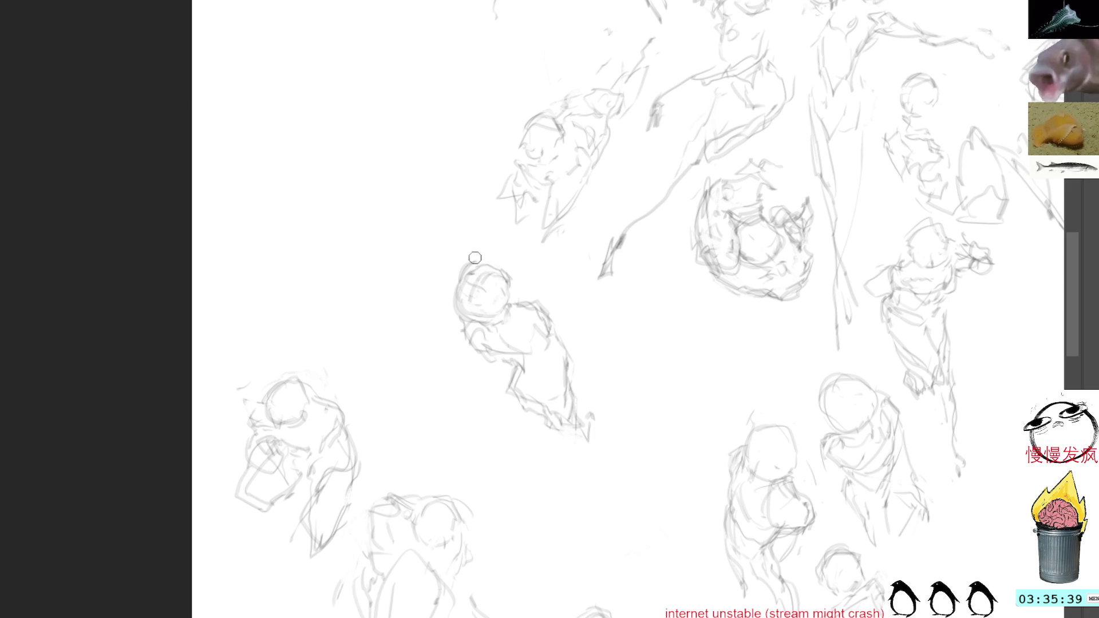
drag(468, 282, 491, 290)
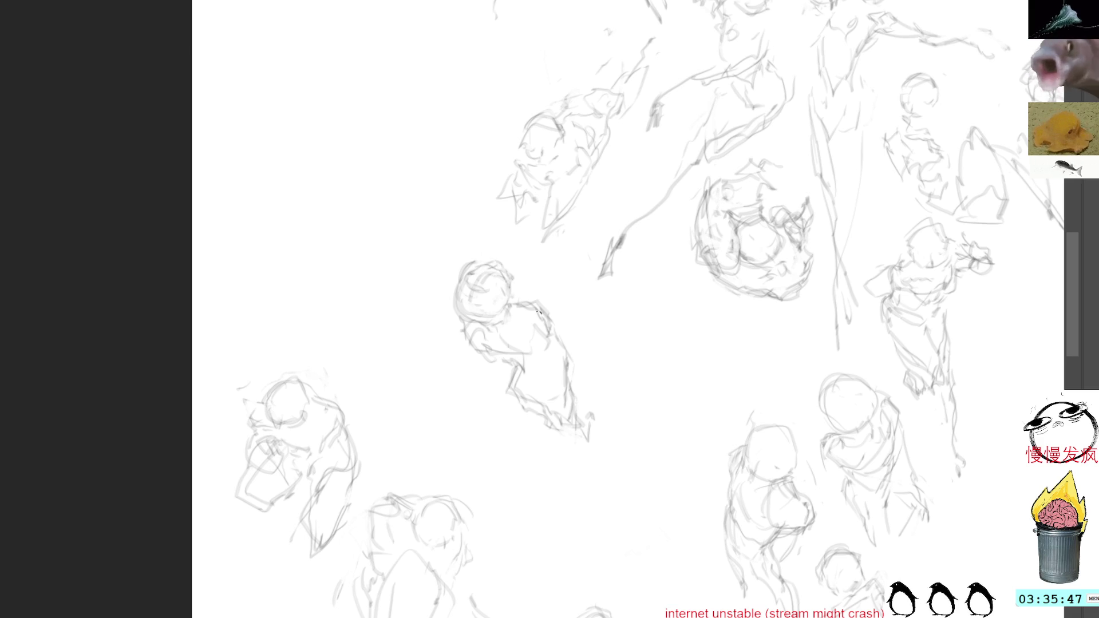
drag(518, 375, 529, 388)
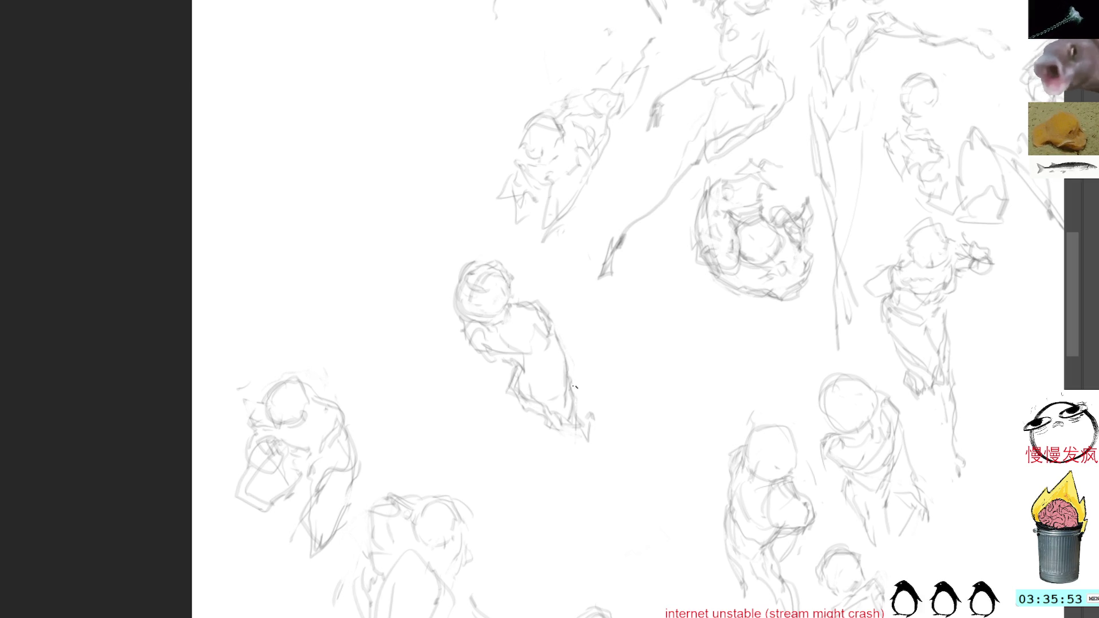
Select the new figure and move it left toward the lower-left sketches.
drag(493, 240, 490, 246)
mouse_move(582, 391)
mouse_down()
mouse_move(338, 339)
mouse_move(454, 450)
mouse_up()
key(Return)
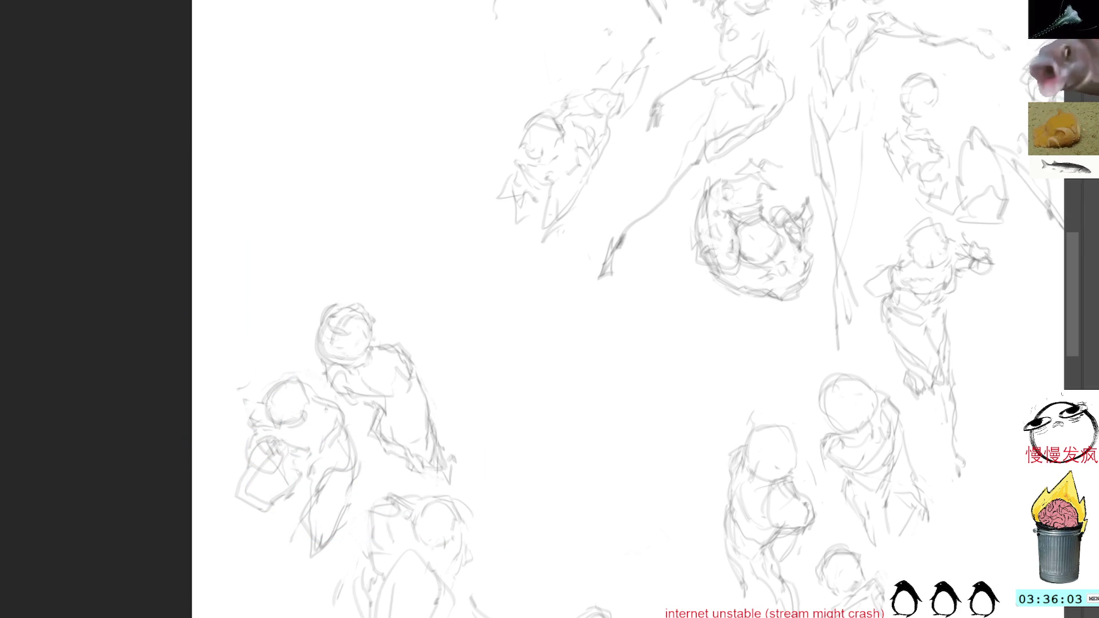
Rough in a standing figure near the centre with body contours, head and a rising curve.
drag(563, 378, 563, 436)
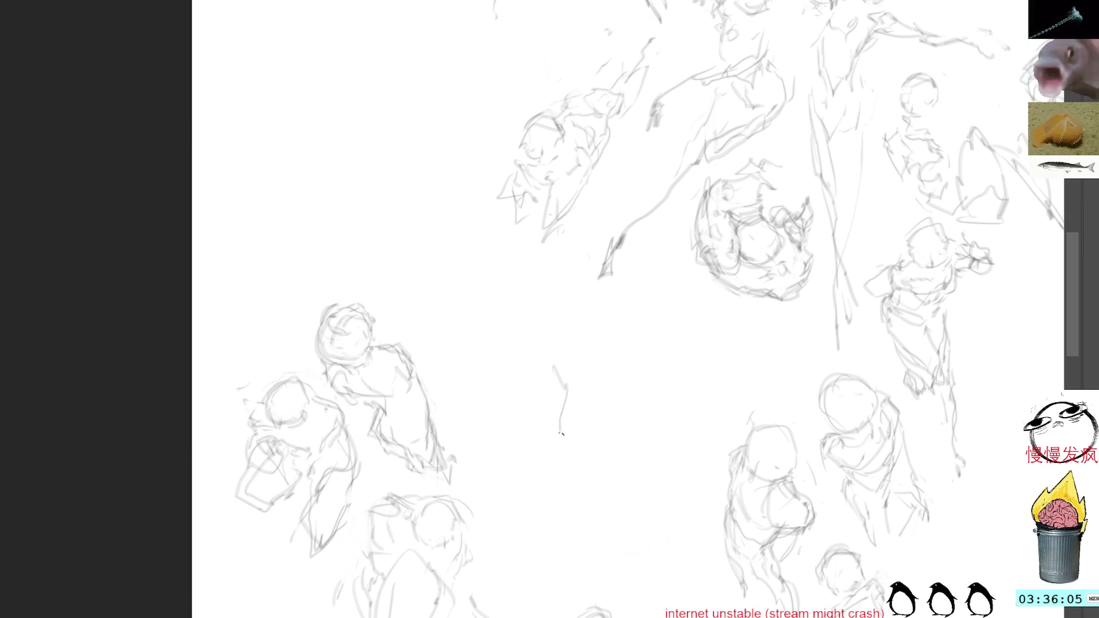
drag(564, 378, 563, 418)
drag(564, 420, 652, 580)
drag(605, 493, 654, 580)
mouse_move(593, 417)
mouse_down()
mouse_move(582, 461)
mouse_move(530, 485)
mouse_move(524, 514)
mouse_up()
mouse_move(560, 385)
mouse_down()
mouse_move(540, 368)
mouse_move(551, 343)
mouse_move(584, 326)
mouse_up()
mouse_move(554, 287)
mouse_down()
mouse_move(567, 296)
mouse_move(575, 275)
mouse_up()
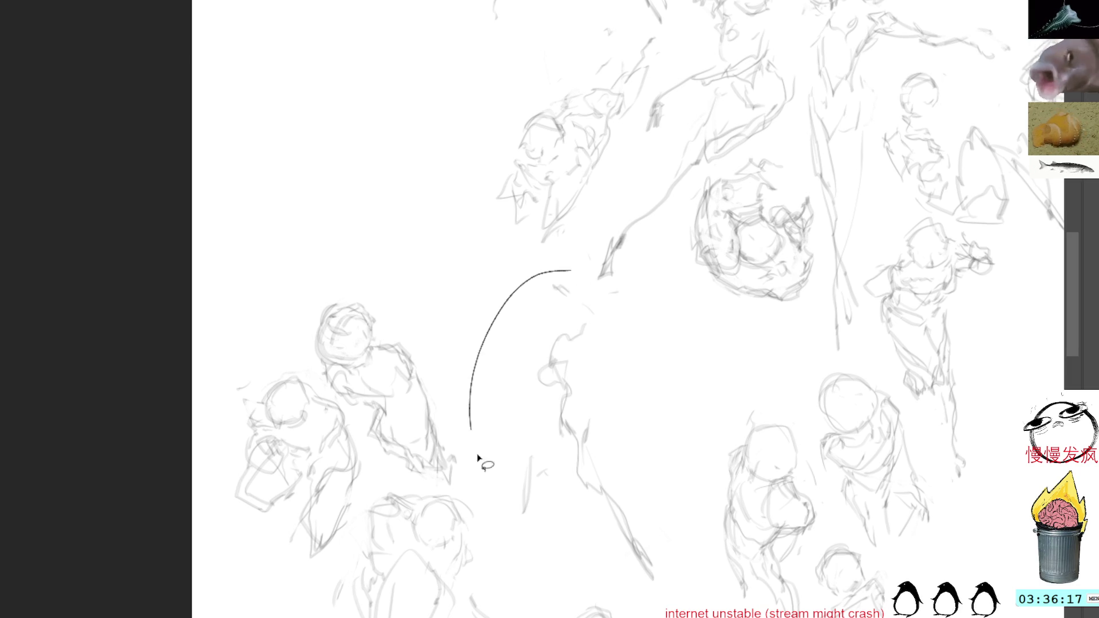
Shift the new sketch slightly left and scale it down a little.
key(ctrl+t)
drag(640, 429, 601, 427)
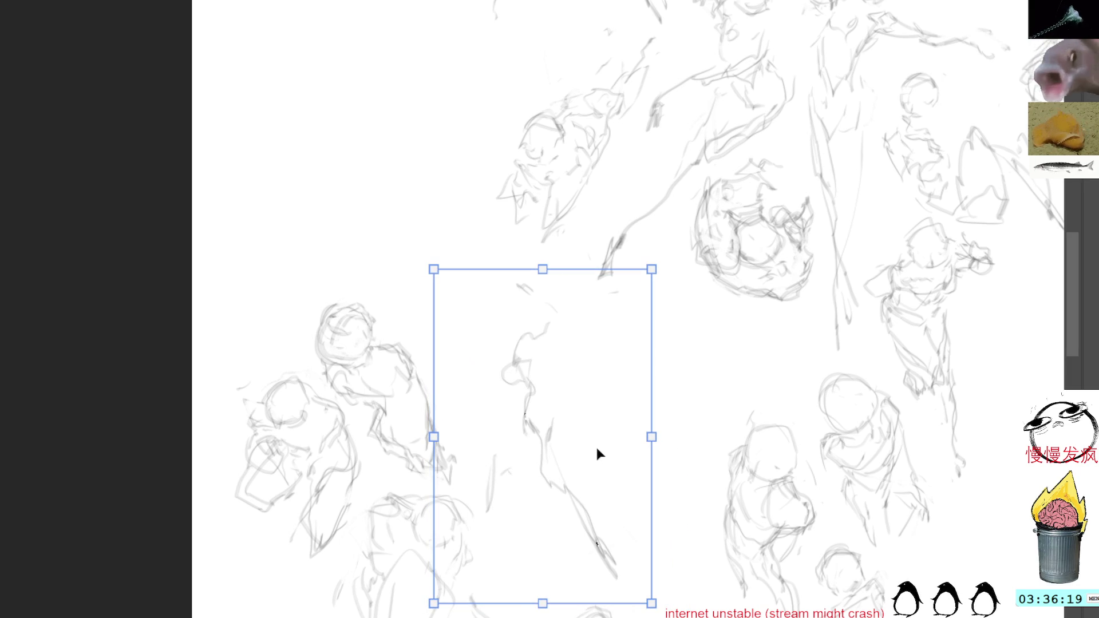
drag(633, 272, 629, 284)
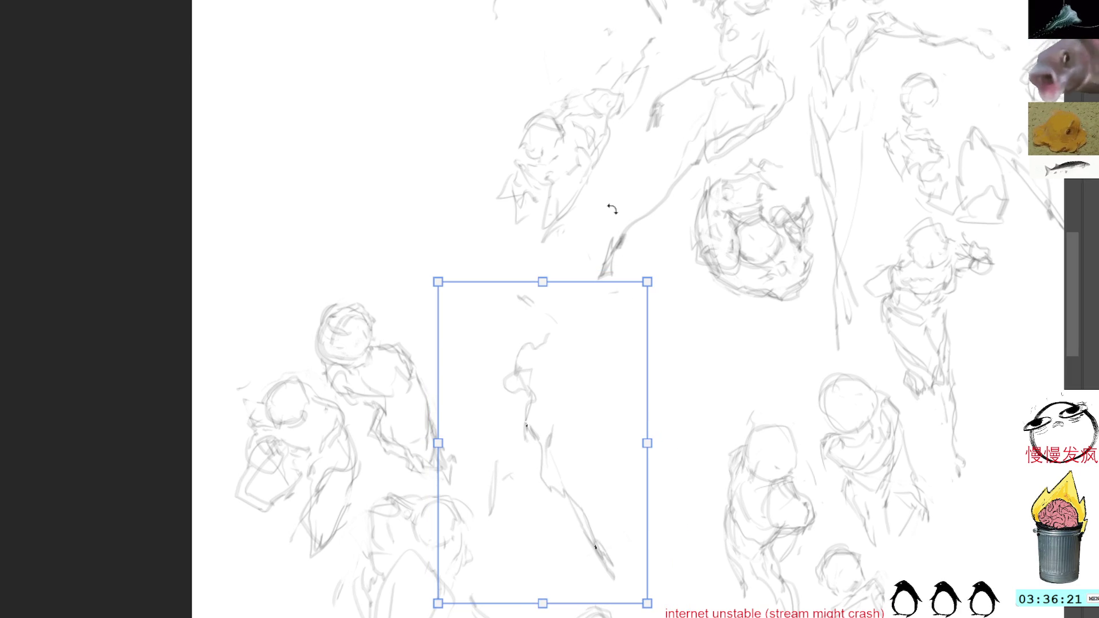
key(Return)
Move the upper-left figure sketch up against the canvas's left edge.
mouse_move(344, 276)
mouse_down()
mouse_move(308, 331)
mouse_move(304, 359)
mouse_move(323, 392)
mouse_move(449, 490)
mouse_move(456, 386)
mouse_move(311, 285)
mouse_up()
key(ctrl+t)
drag(439, 395, 324, 288)
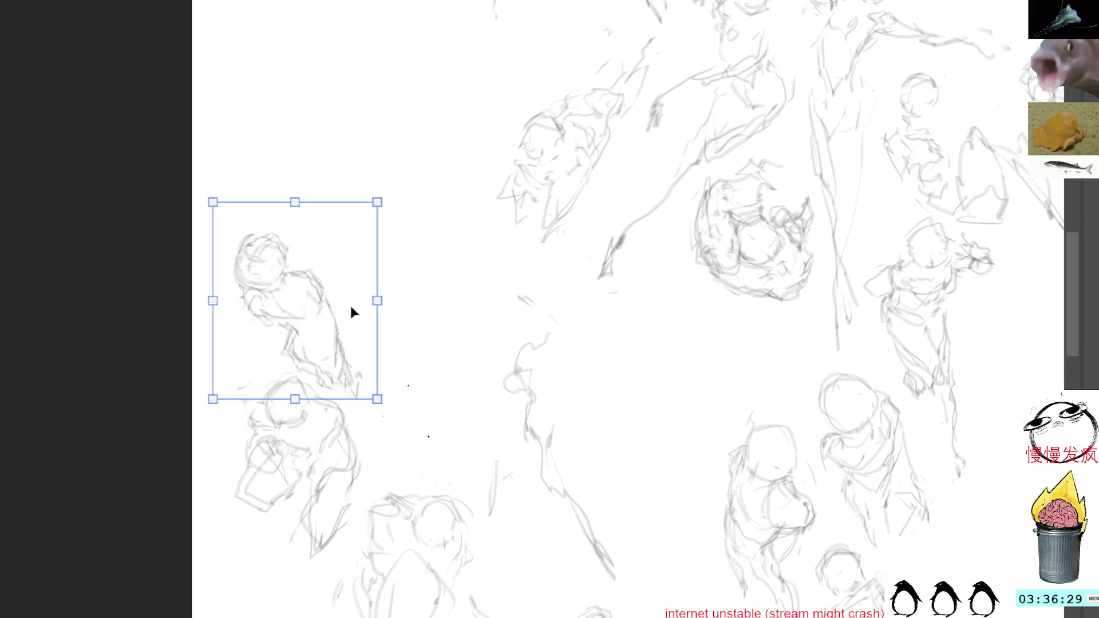
key(Return)
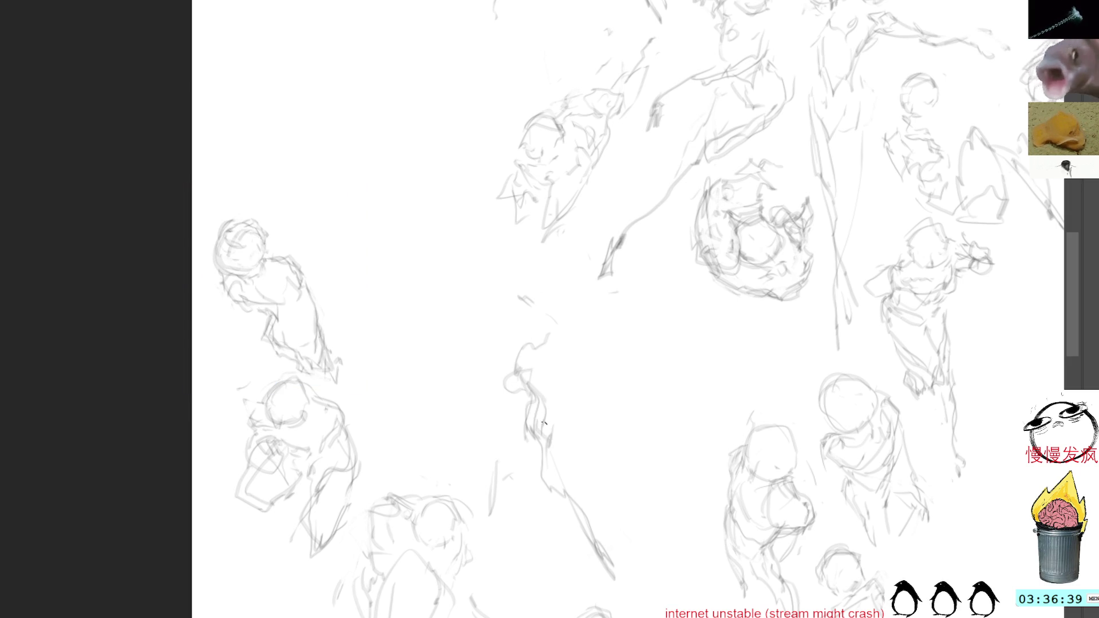
Erase part of the small stray loop on the central figure sketch.
mouse_move(513, 391)
mouse_down()
mouse_move(526, 373)
mouse_move(493, 414)
mouse_up()
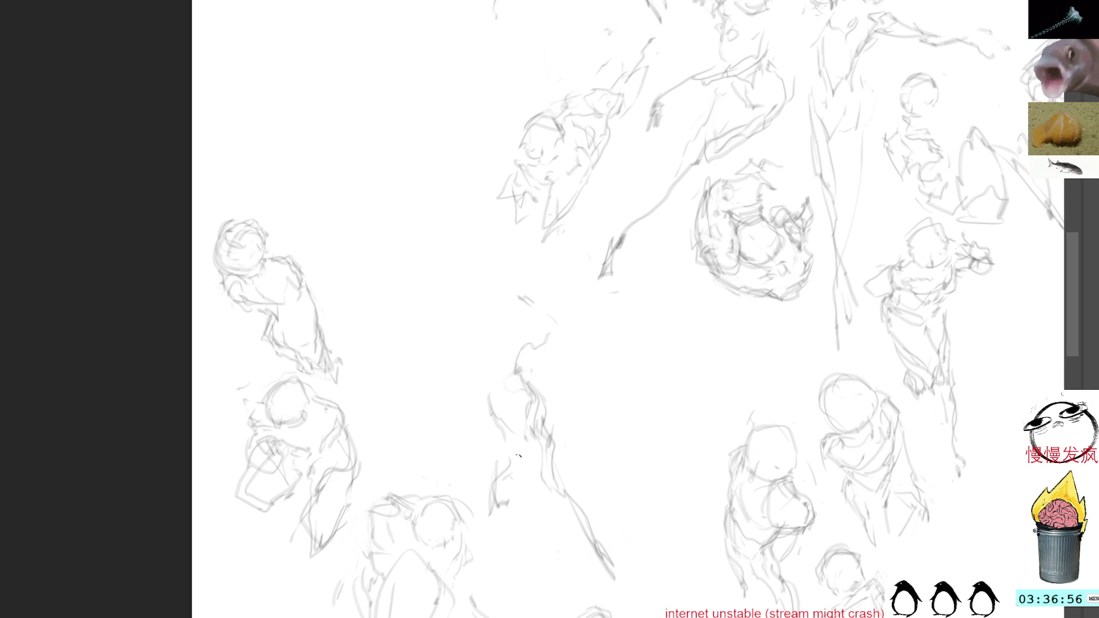
Add body strokes and sketch the central figure's head with curves down its right side.
drag(556, 528, 640, 592)
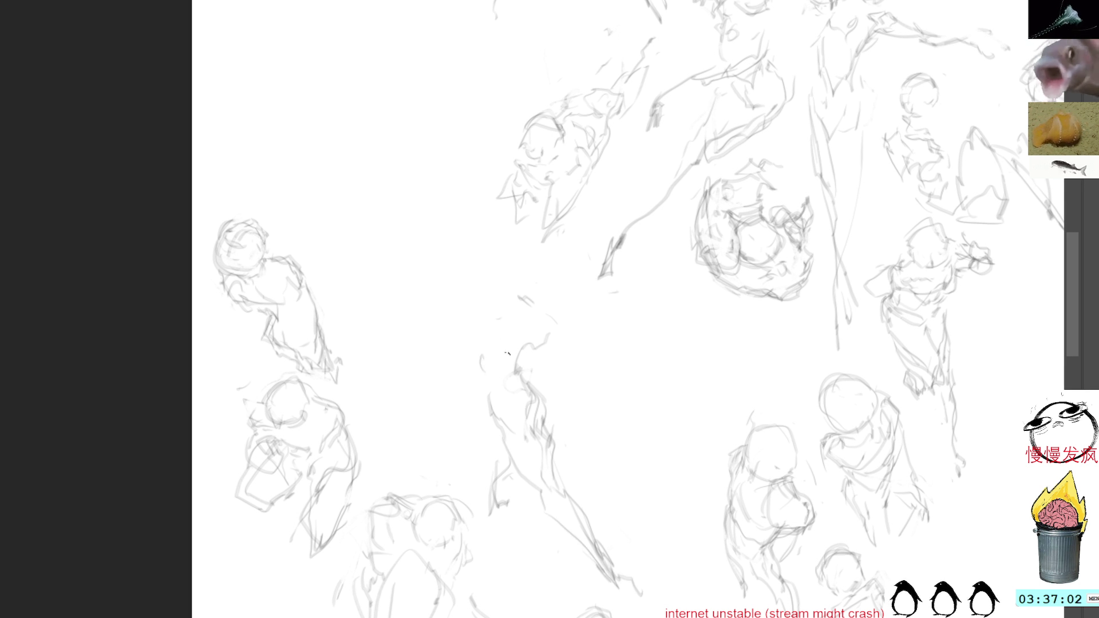
mouse_move(493, 367)
mouse_down()
mouse_move(486, 390)
mouse_move(529, 392)
mouse_up()
mouse_move(500, 344)
mouse_down()
mouse_move(529, 366)
mouse_move(525, 392)
mouse_move(513, 336)
mouse_move(527, 370)
mouse_move(524, 320)
mouse_move(547, 358)
mouse_up()
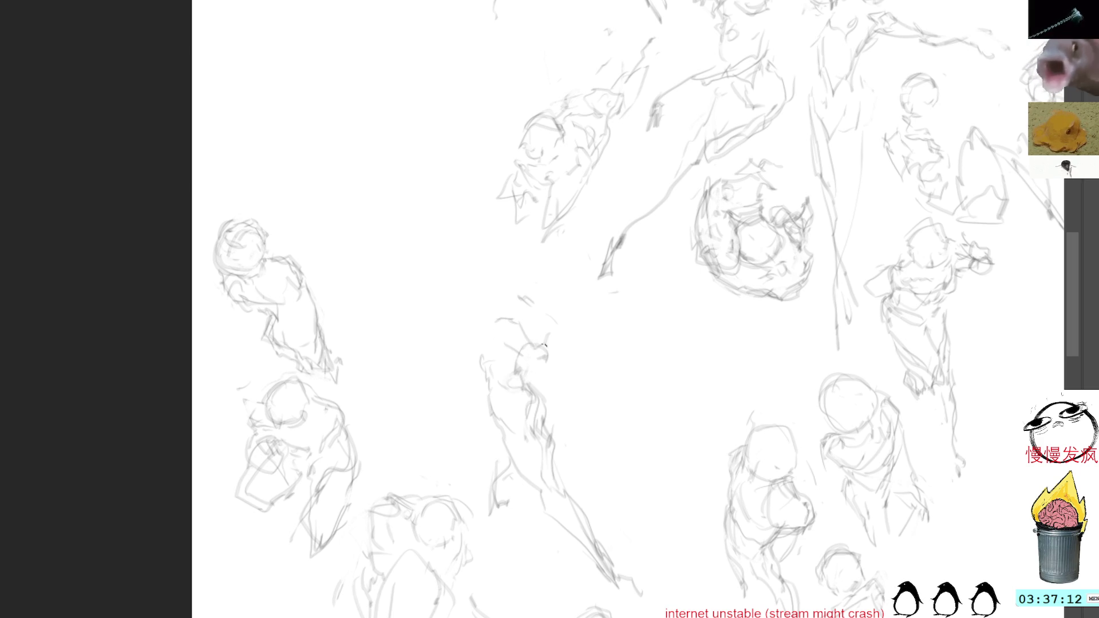
drag(517, 311, 546, 352)
drag(497, 302, 507, 310)
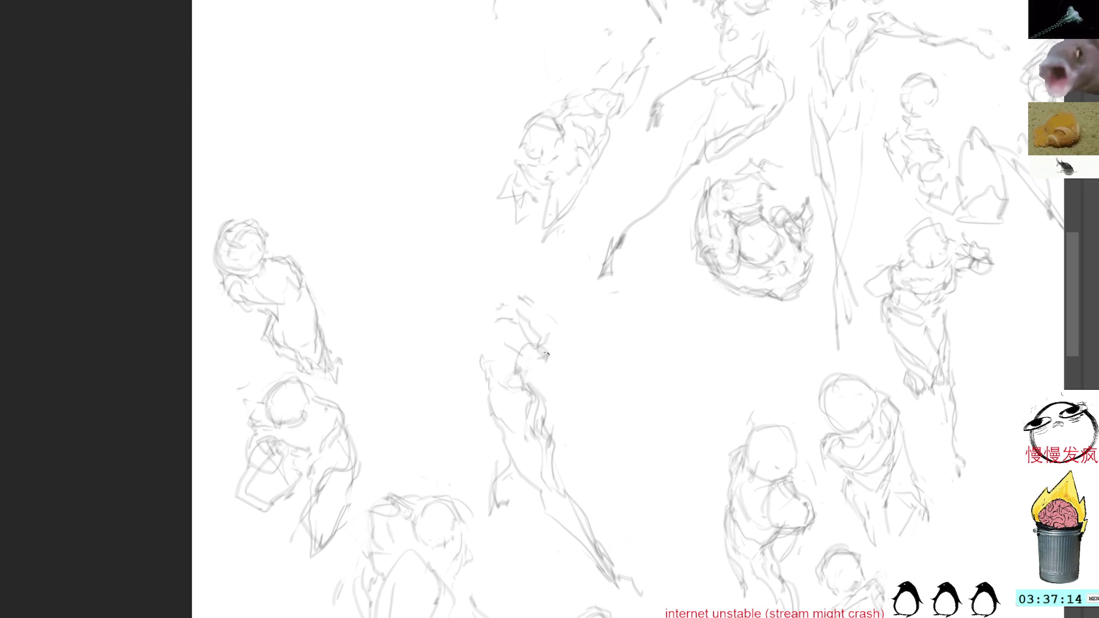
mouse_move(543, 354)
mouse_down()
mouse_move(511, 313)
mouse_move(489, 317)
mouse_move(482, 348)
mouse_up()
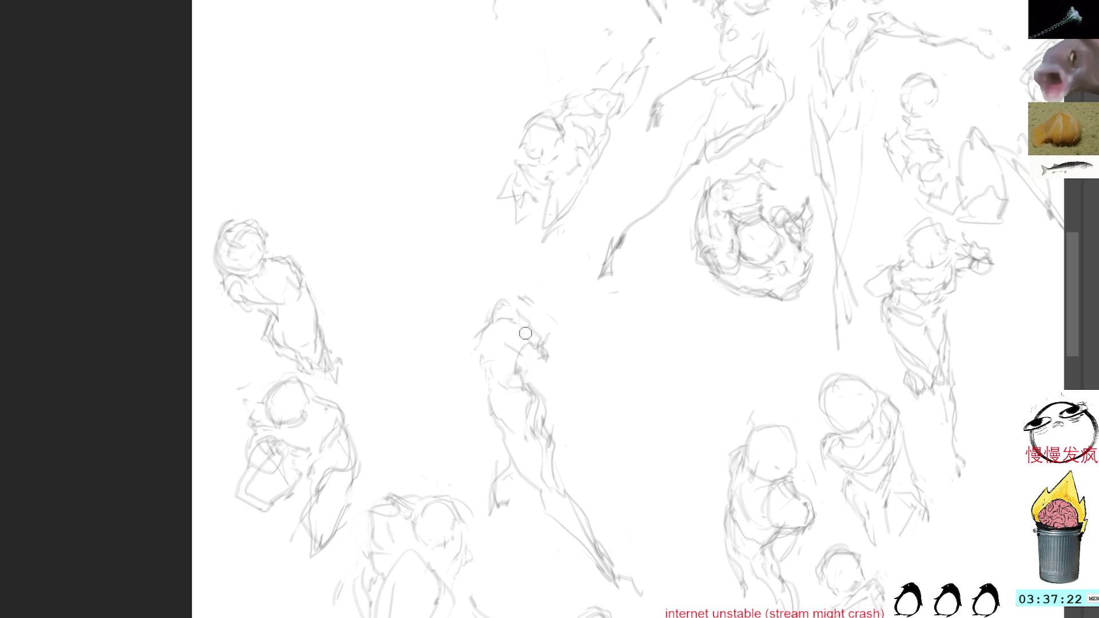
Darken the head's right outline, neck and shoulder, and add torso strokes.
mouse_move(521, 317)
mouse_down()
mouse_move(534, 358)
mouse_move(517, 371)
mouse_move(528, 370)
mouse_up()
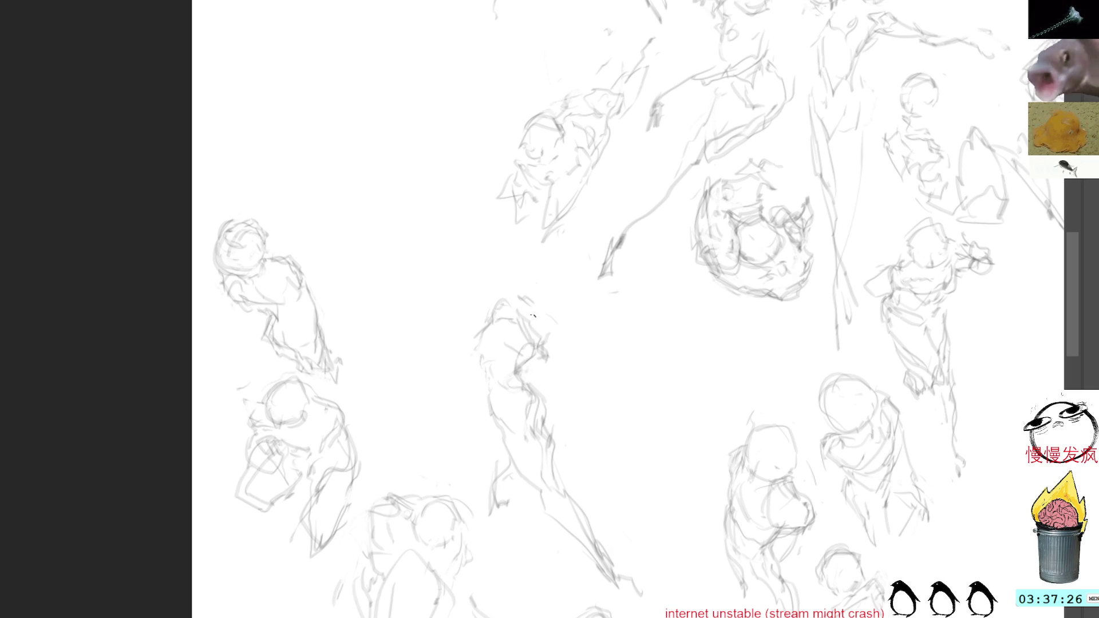
drag(540, 335, 555, 327)
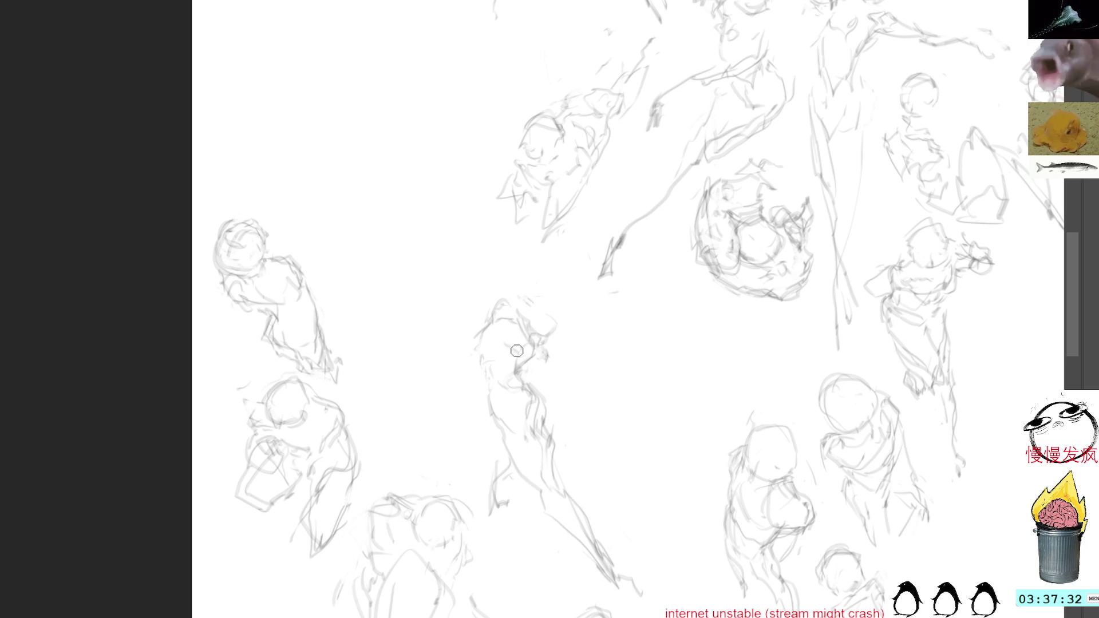
drag(518, 351, 516, 367)
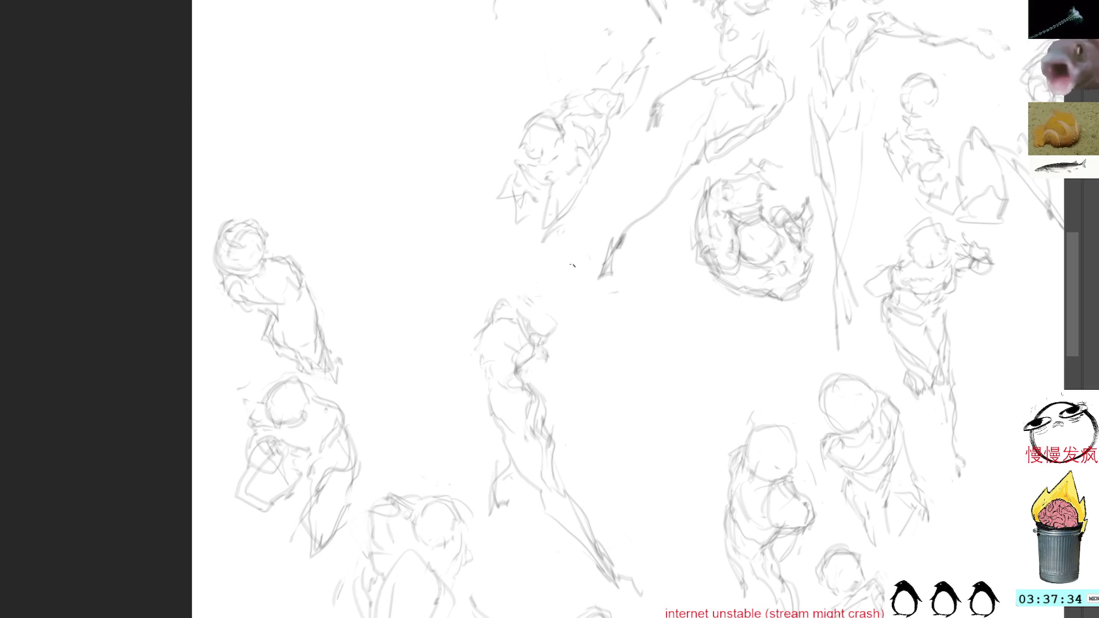
drag(563, 299, 556, 329)
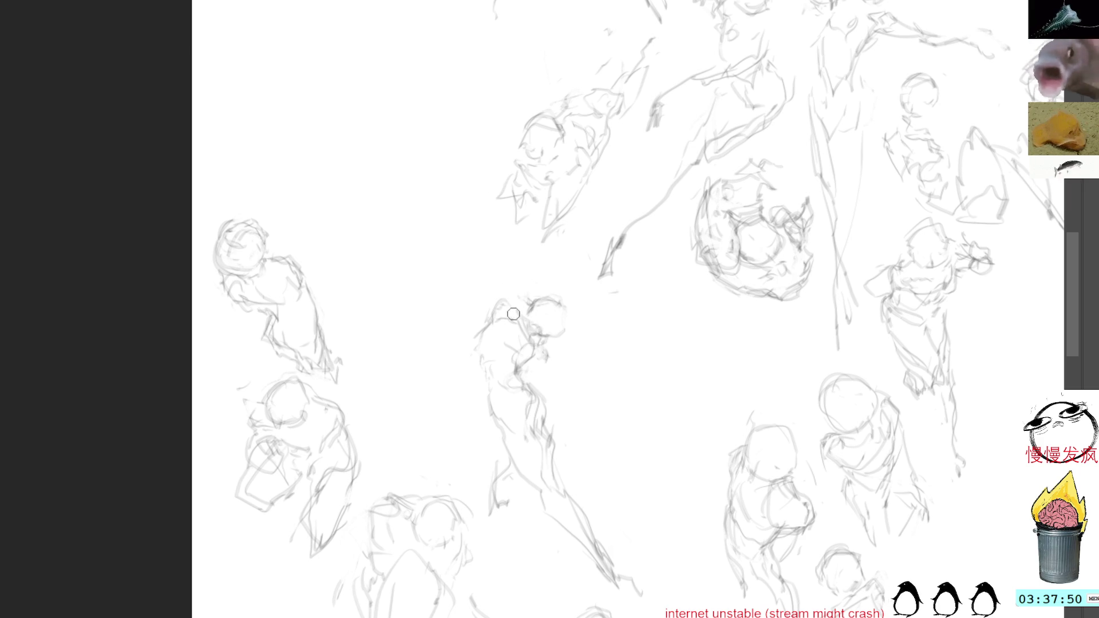
mouse_move(515, 323)
mouse_down()
mouse_move(490, 310)
mouse_move(487, 331)
mouse_move(515, 325)
mouse_move(498, 285)
mouse_move(510, 273)
mouse_move(525, 303)
mouse_up()
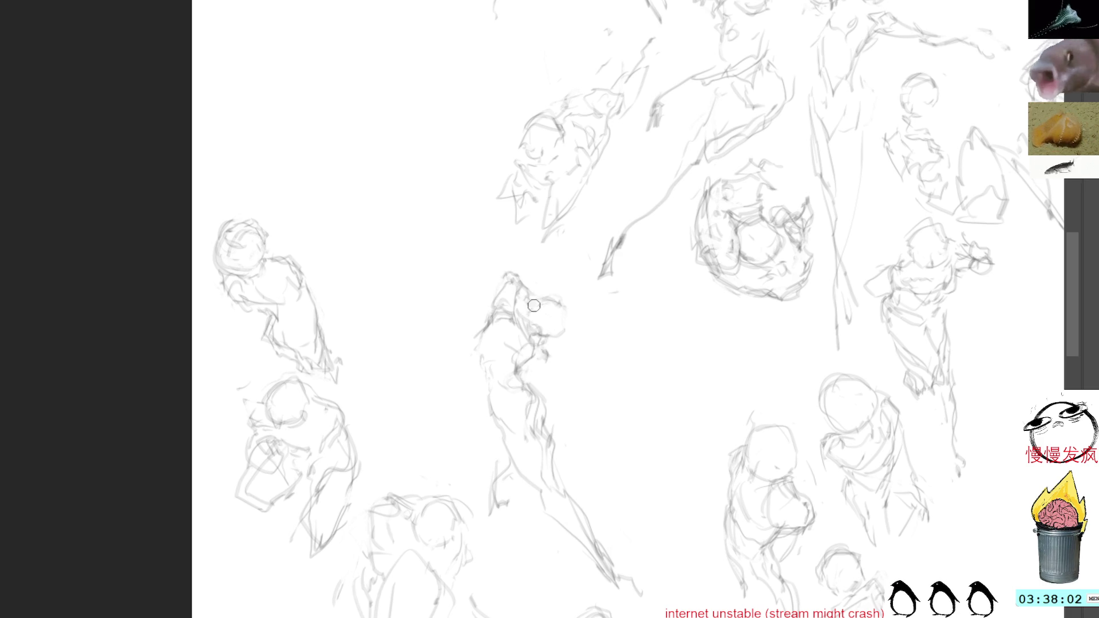
mouse_move(559, 302)
mouse_down()
mouse_move(563, 318)
mouse_move(541, 350)
mouse_up()
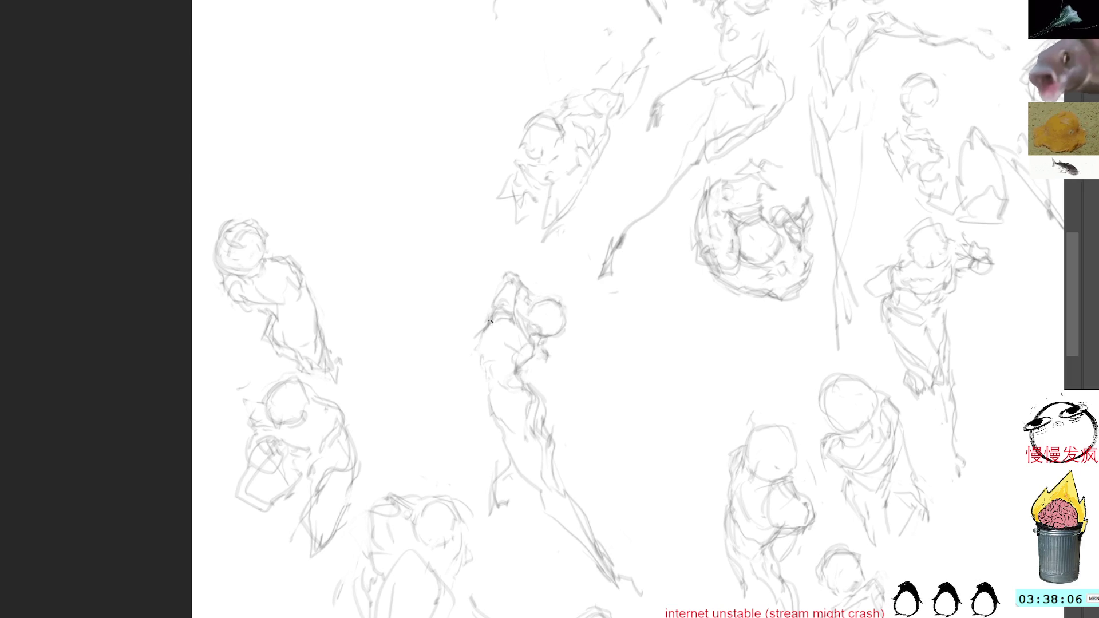
mouse_move(541, 395)
mouse_down()
mouse_move(537, 436)
mouse_move(541, 418)
mouse_up()
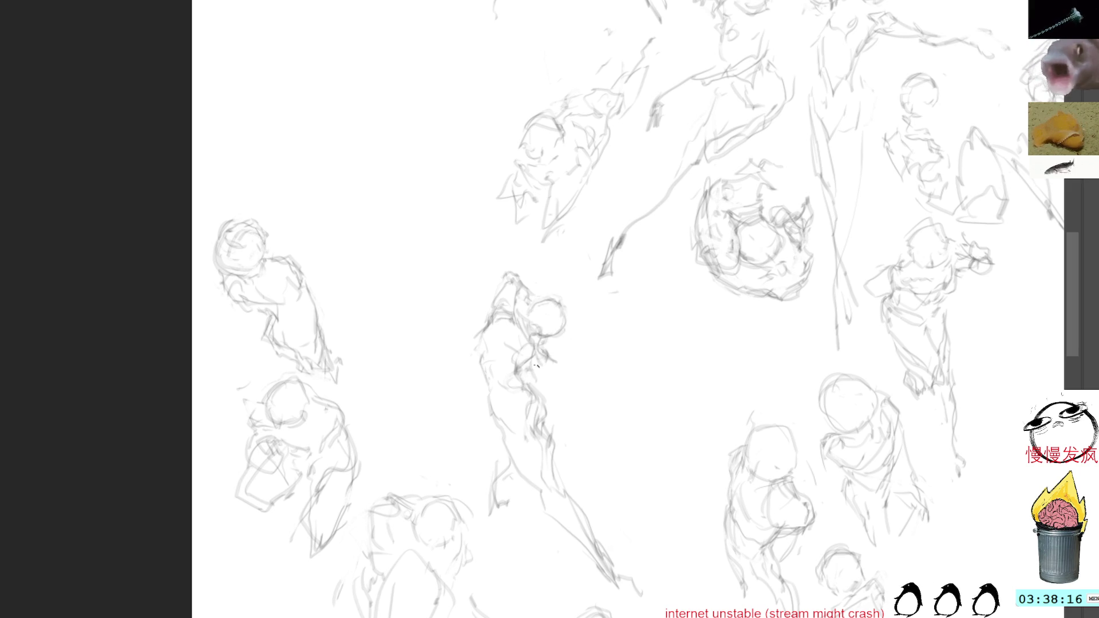
key(l)
Lasso the central figure and move it to the canvas's upper-left edge.
drag(580, 296, 507, 515)
drag(541, 256, 602, 297)
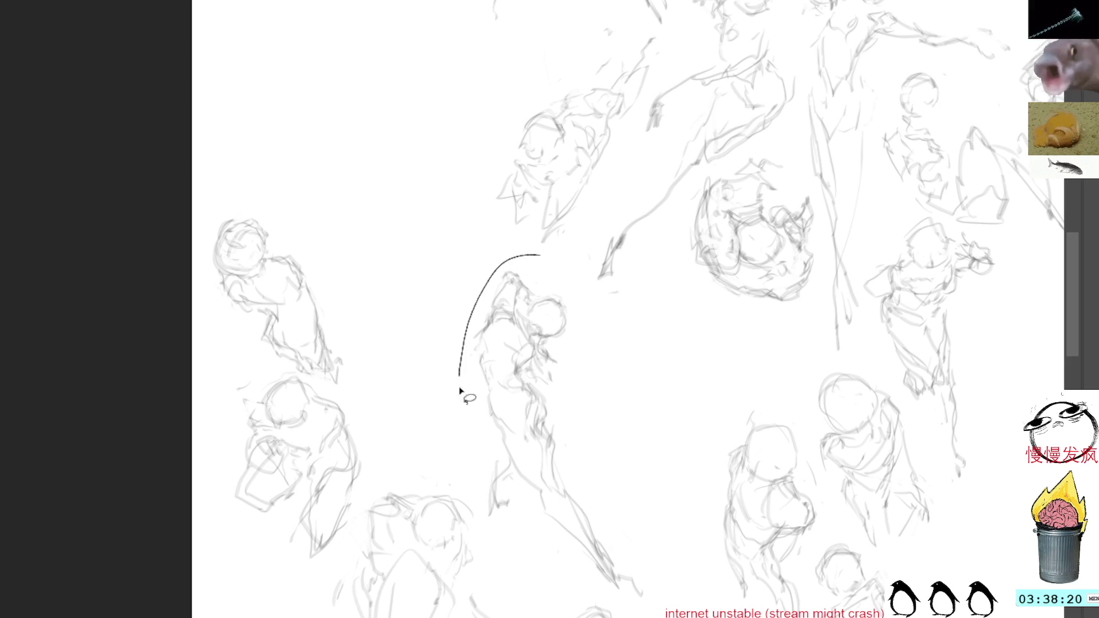
key(ctrl+t)
drag(600, 439, 344, 113)
key(Return)
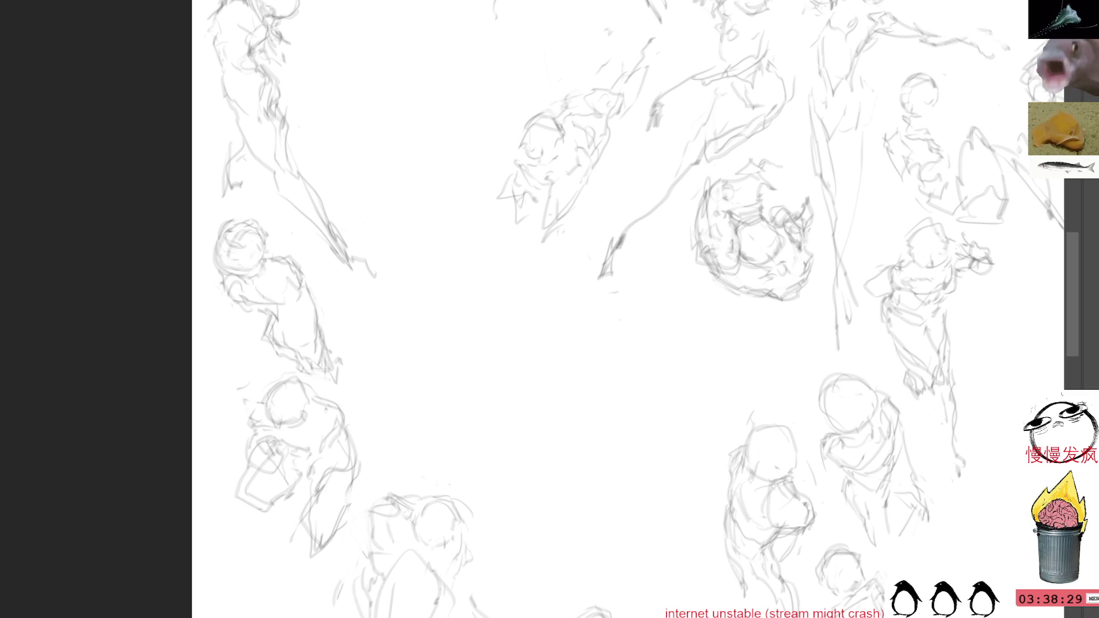
Draw a curved back, long body contours and a head stroke for a new central figure.
mouse_move(540, 327)
mouse_down()
mouse_move(511, 356)
mouse_move(538, 427)
mouse_move(577, 471)
mouse_move(581, 539)
mouse_up()
mouse_move(589, 395)
mouse_down()
mouse_move(594, 404)
mouse_move(580, 397)
mouse_up()
mouse_move(522, 421)
mouse_down()
mouse_move(585, 482)
mouse_move(569, 558)
mouse_move(584, 576)
mouse_up()
mouse_move(588, 392)
mouse_down()
mouse_move(599, 403)
mouse_move(590, 418)
mouse_up()
drag(536, 467, 550, 490)
mouse_move(568, 320)
mouse_down()
mouse_move(578, 352)
mouse_move(619, 327)
mouse_up()
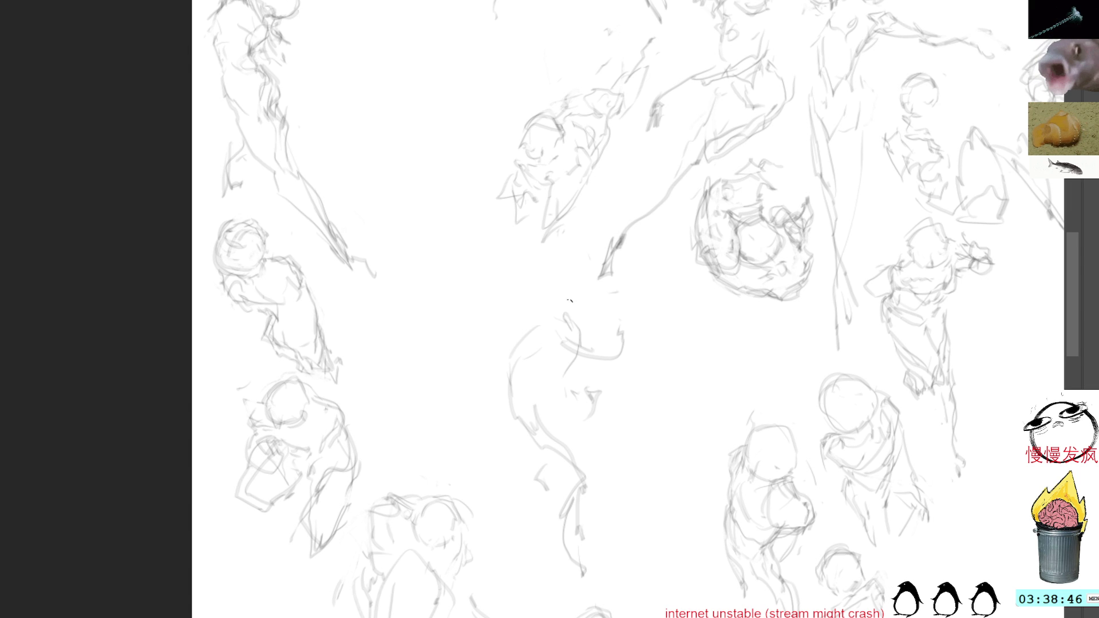
Select part of the new sketch and nudge it down and left.
mouse_move(658, 368)
mouse_down()
mouse_move(532, 311)
mouse_move(631, 269)
mouse_up()
key(ctrl+t)
mouse_move(637, 143)
mouse_down()
mouse_move(452, 37)
mouse_move(562, 118)
mouse_move(561, 250)
mouse_move(780, 404)
mouse_move(423, 59)
mouse_move(555, 170)
mouse_move(715, 457)
mouse_up()
drag(495, 438, 473, 444)
key(Return)
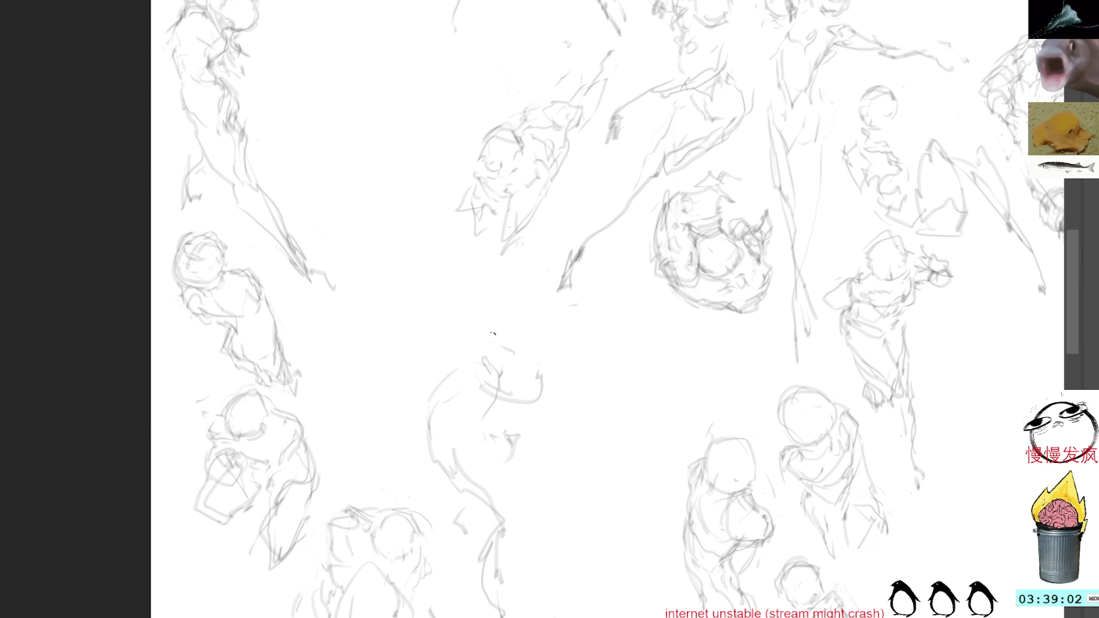
Clear the head-scribble selection and draw the right contour down the robe.
mouse_move(495, 330)
mouse_down()
mouse_move(478, 388)
mouse_move(537, 393)
mouse_up()
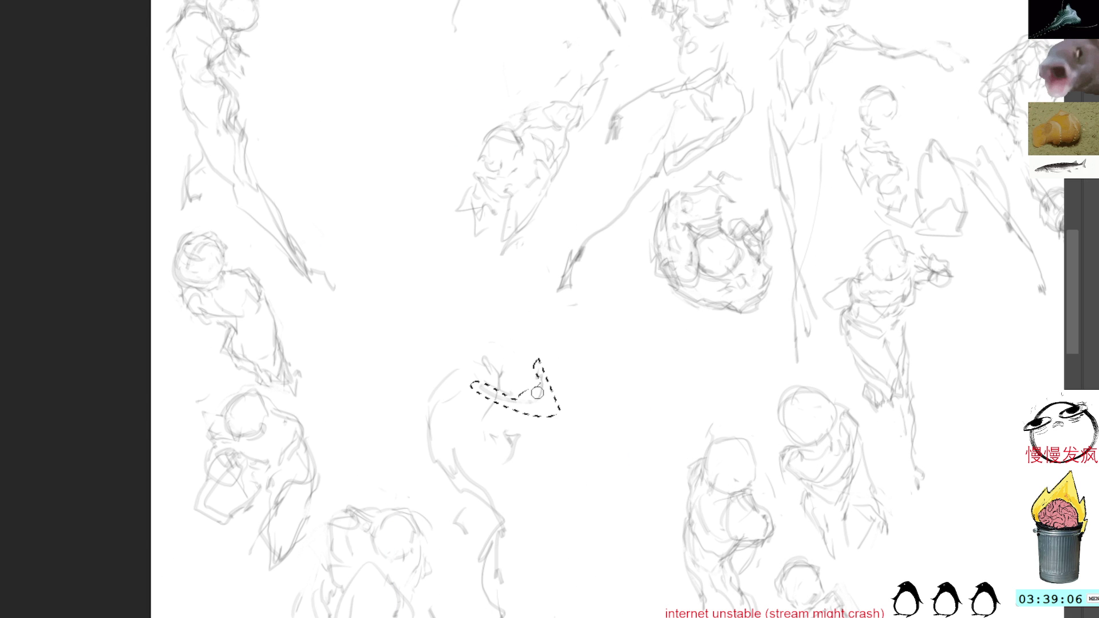
key(ctrl+d)
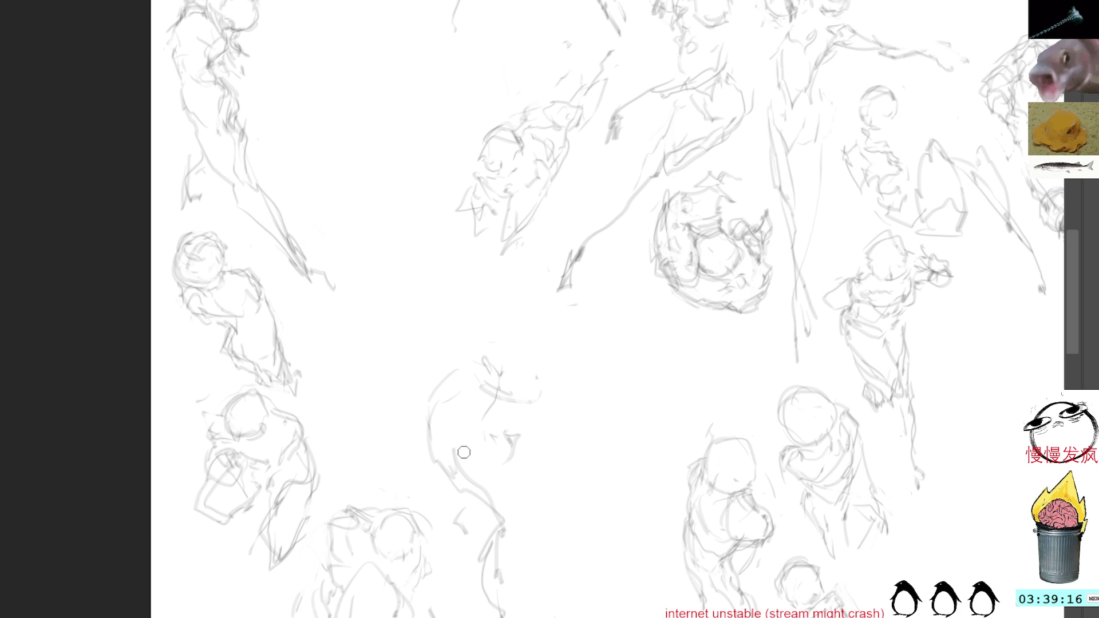
drag(514, 448, 507, 525)
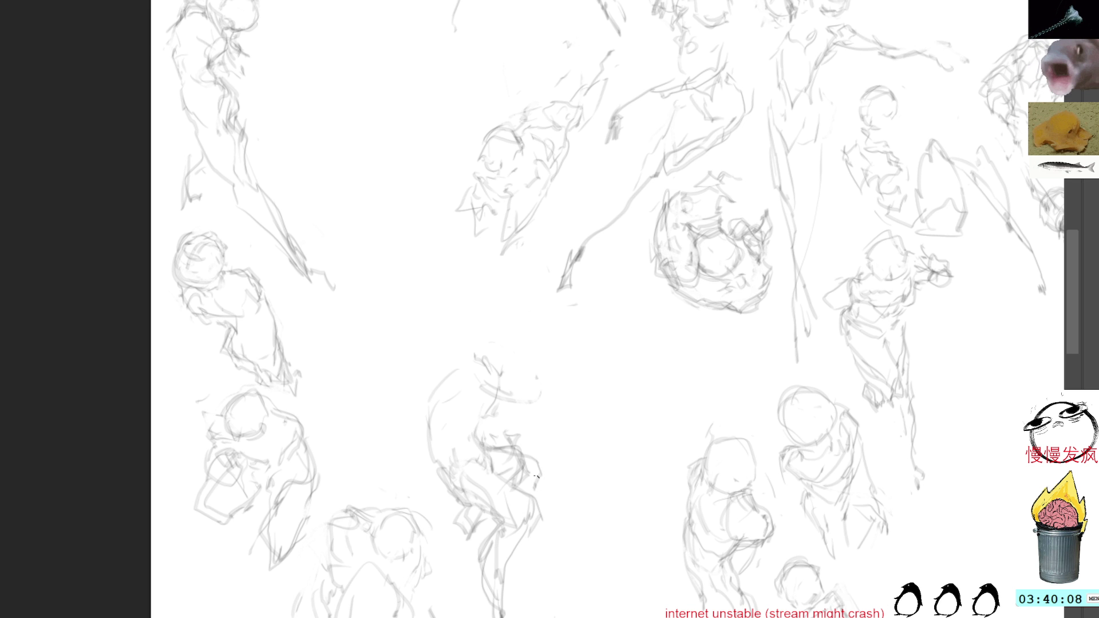
Add a curve over the figure's head, then switch canvases to the girl illustration.
key(bracketright)
key(bracketleft)
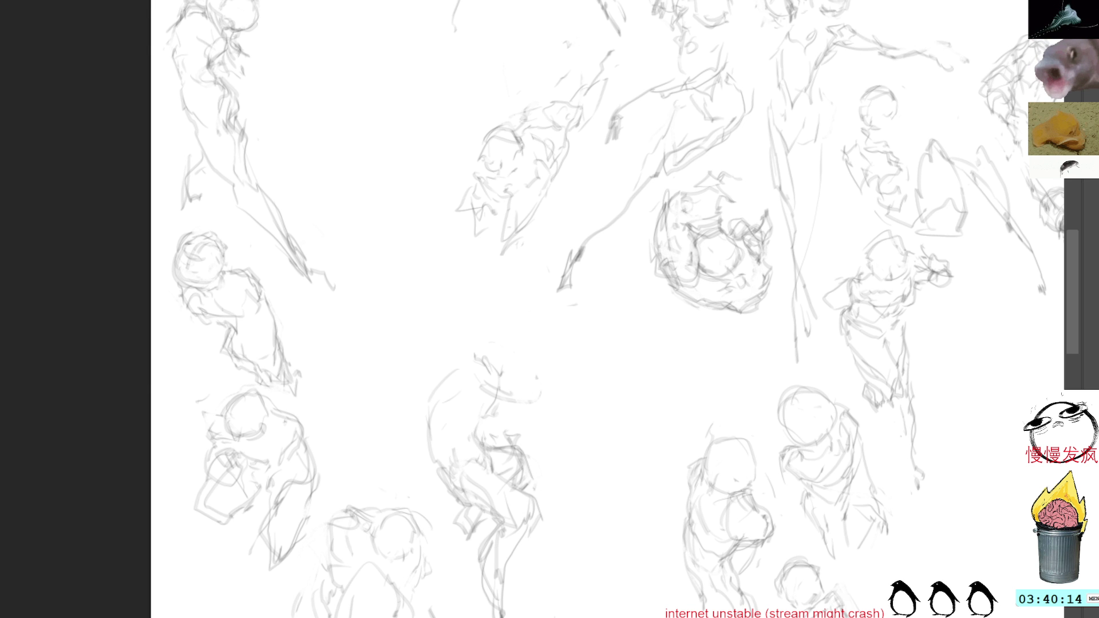
drag(431, 403, 498, 377)
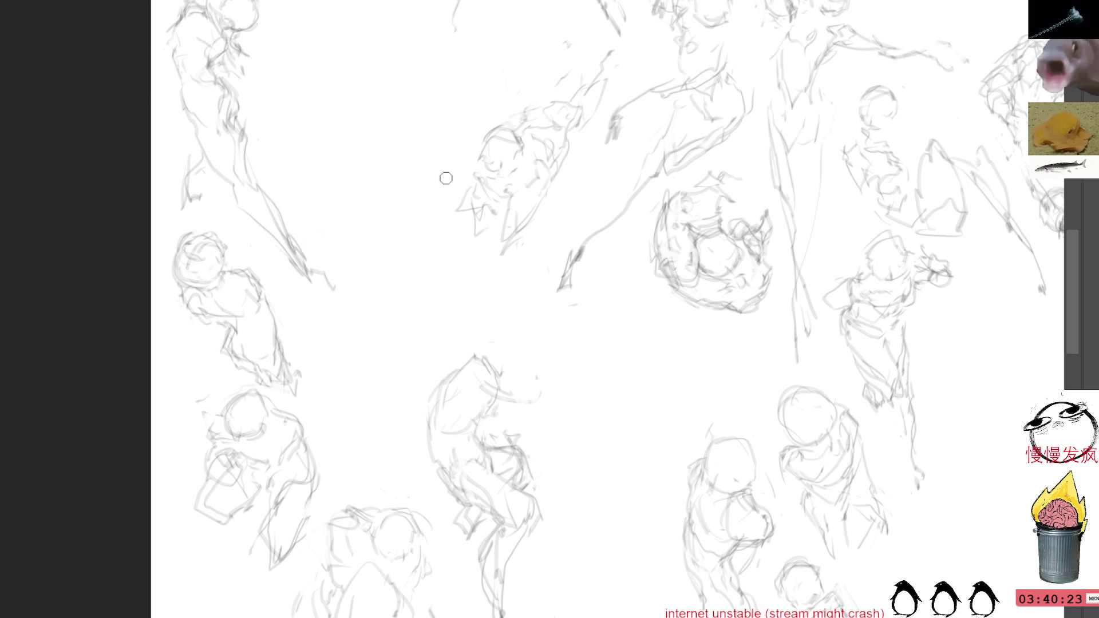
key(ctrl+Tab)
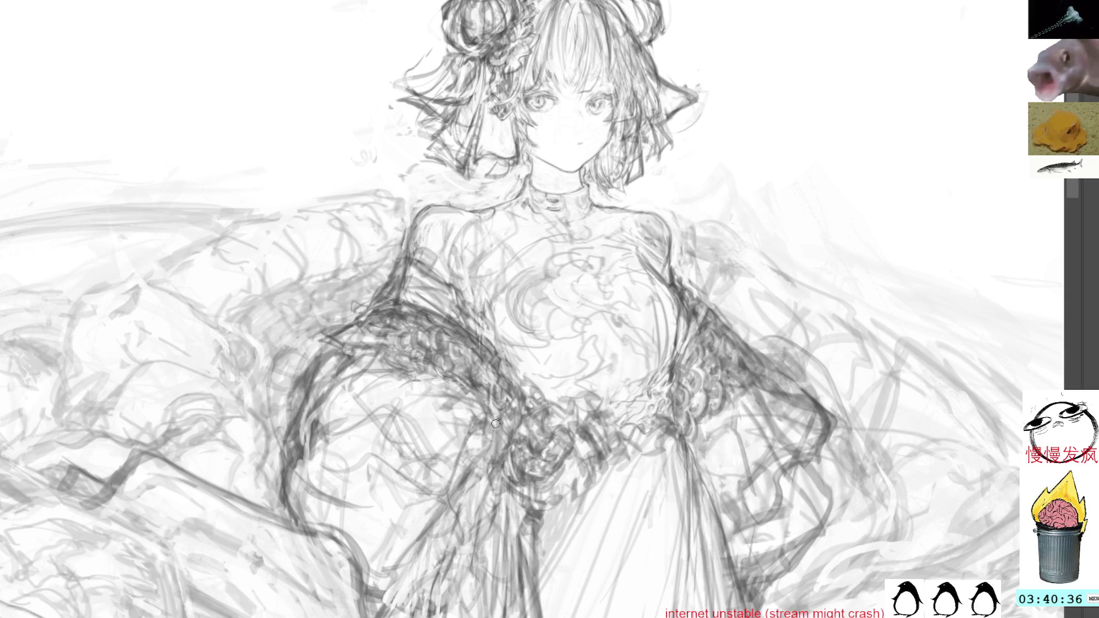
Darken the left shawl's outline after briefly lassoing and releasing a sleeve patch.
drag(471, 426, 472, 448)
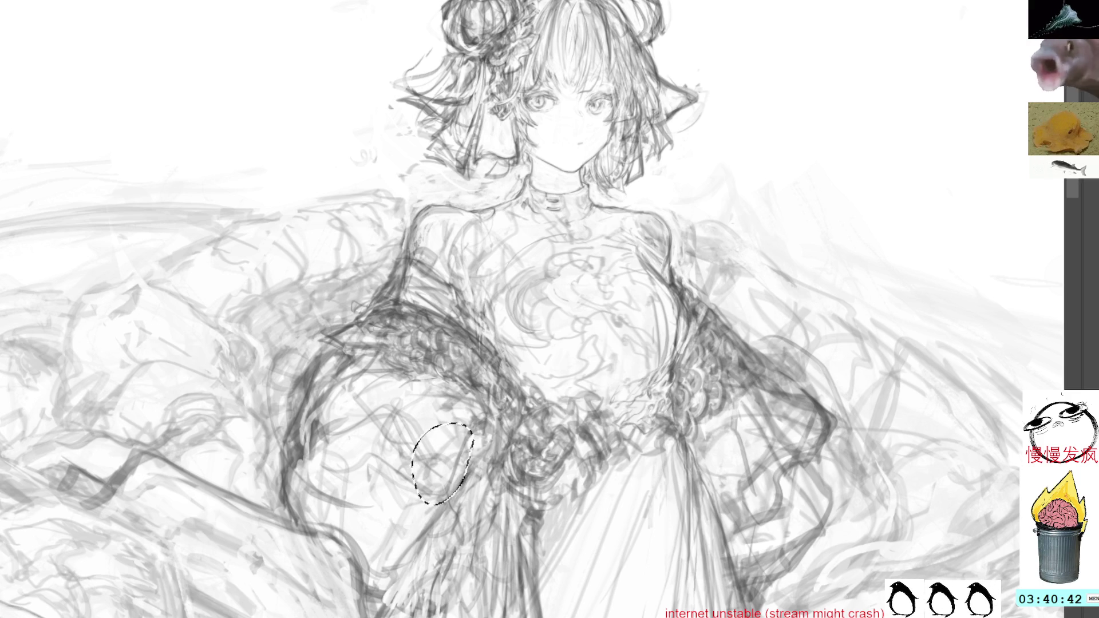
key(ctrl+d)
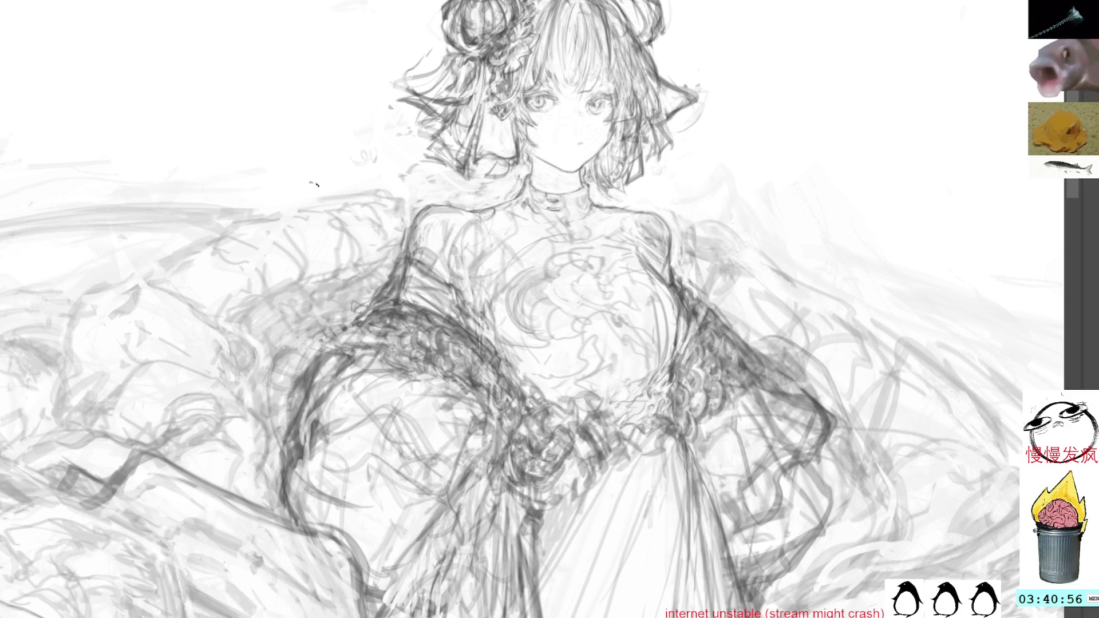
mouse_move(326, 305)
mouse_down()
mouse_move(301, 356)
mouse_move(378, 331)
mouse_move(398, 343)
mouse_move(332, 341)
mouse_move(271, 452)
mouse_up()
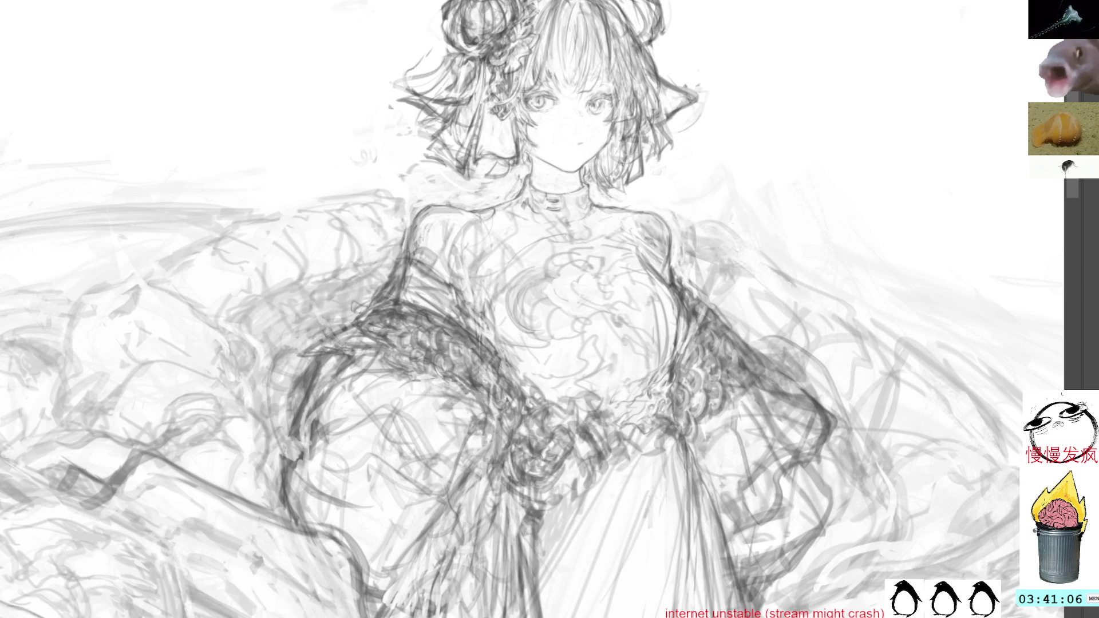
Darken the right shawl's outline and the right edge of the dress below it.
mouse_move(702, 292)
mouse_down()
mouse_move(728, 318)
mouse_move(734, 343)
mouse_up()
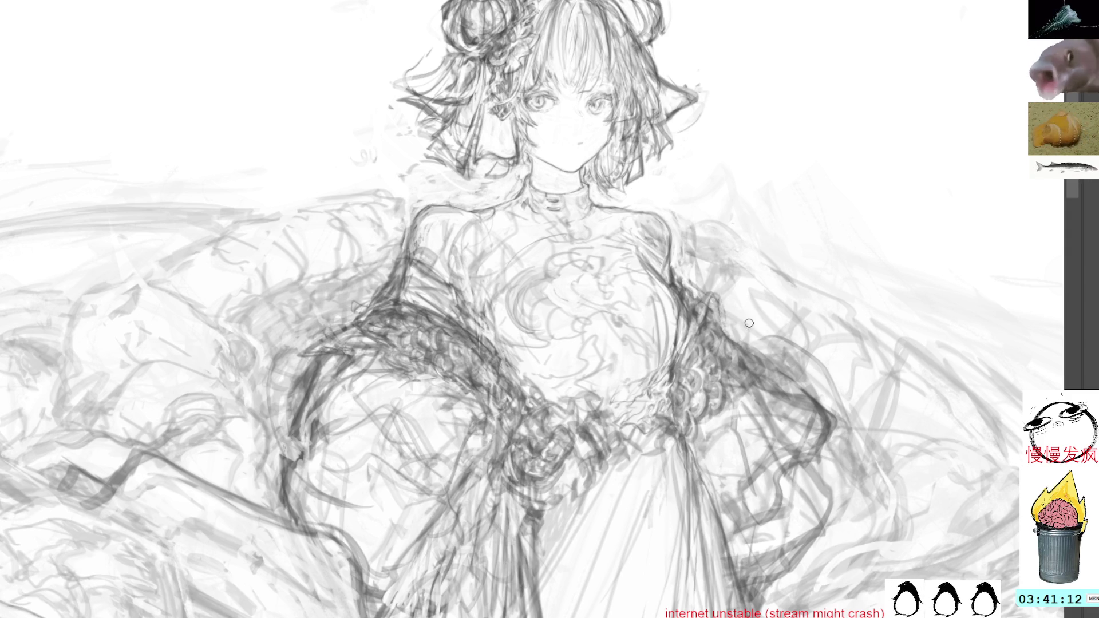
drag(718, 315, 797, 393)
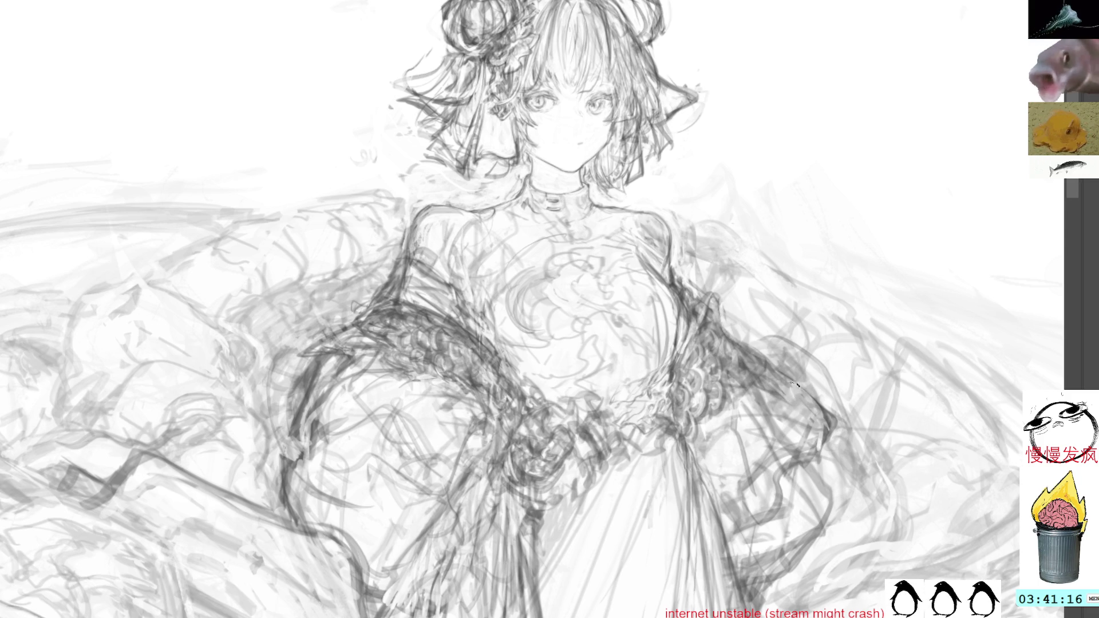
drag(795, 396, 682, 250)
mouse_move(648, 438)
mouse_down()
mouse_move(631, 469)
mouse_move(610, 584)
mouse_up()
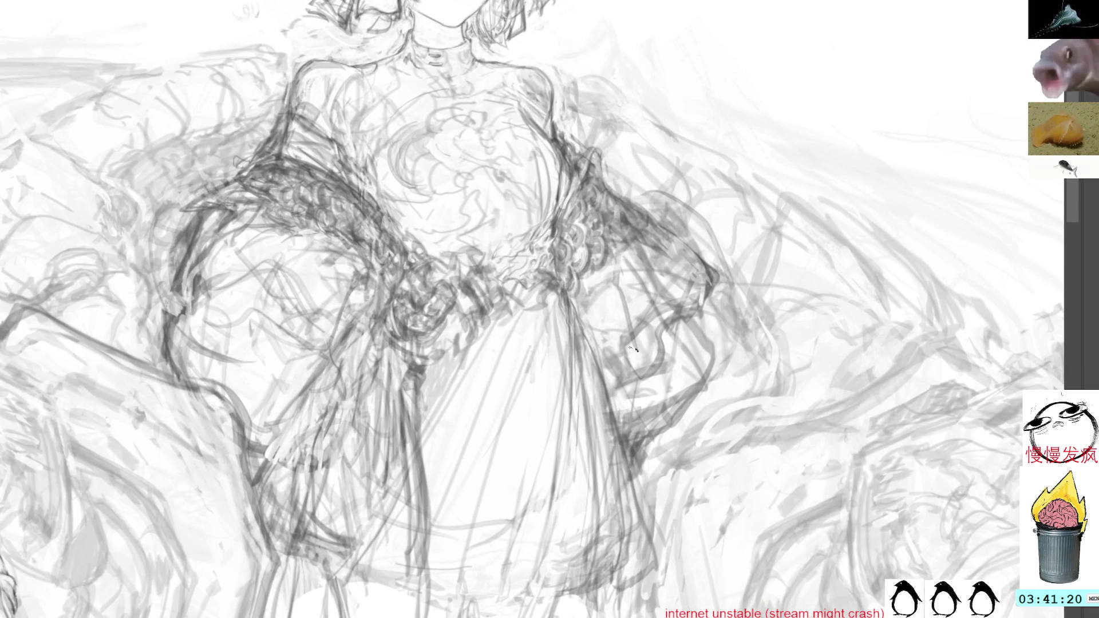
Lay dark pencil strokes along the dress, then lasso a small patch and release it.
drag(592, 371, 599, 591)
drag(572, 520, 555, 534)
drag(508, 313, 594, 468)
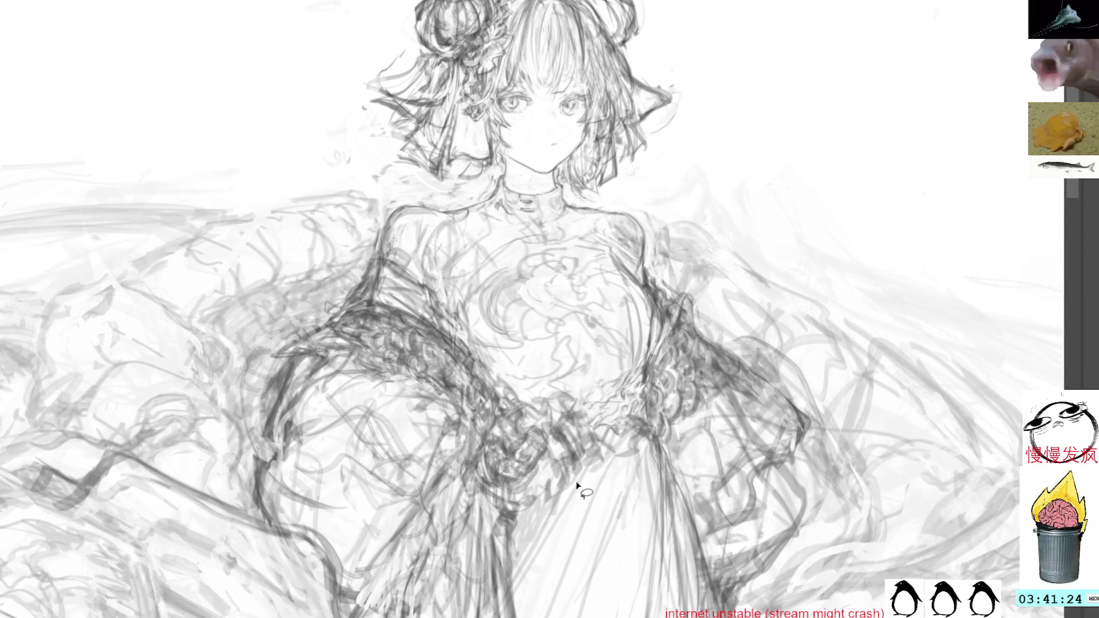
drag(569, 409, 584, 449)
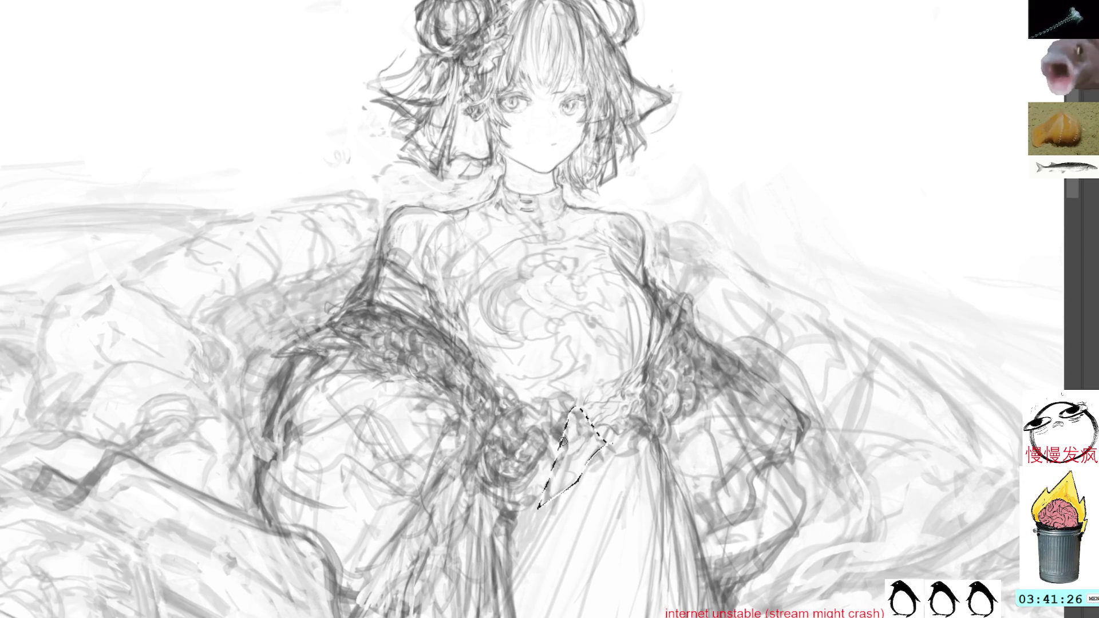
key(ctrl+d)
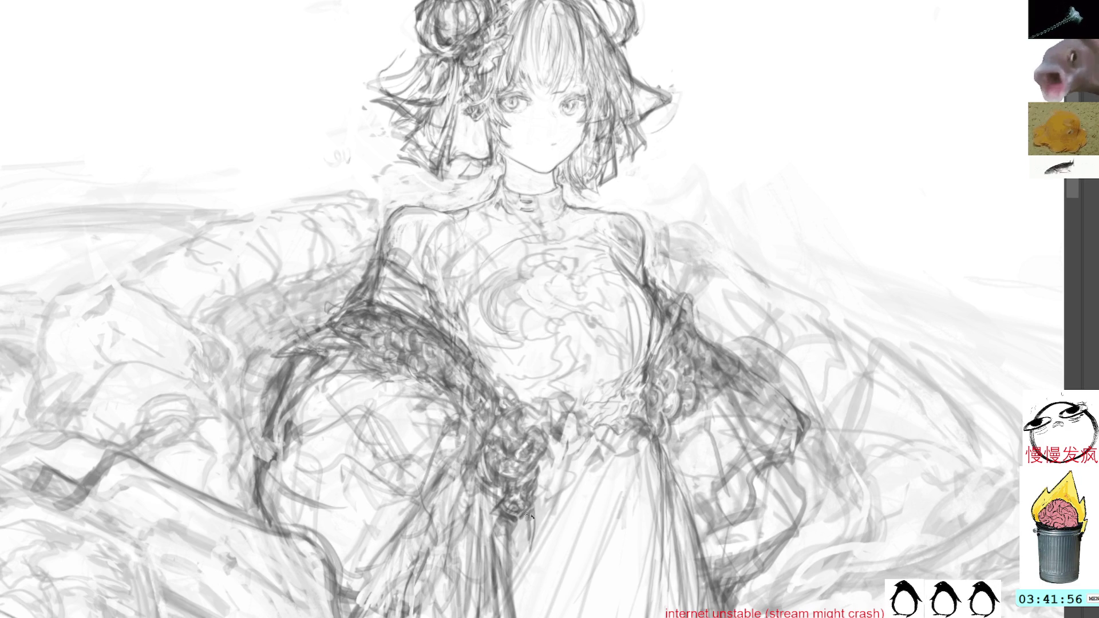
mouse_move(532, 524)
mouse_down()
mouse_move(577, 424)
mouse_move(554, 449)
mouse_up()
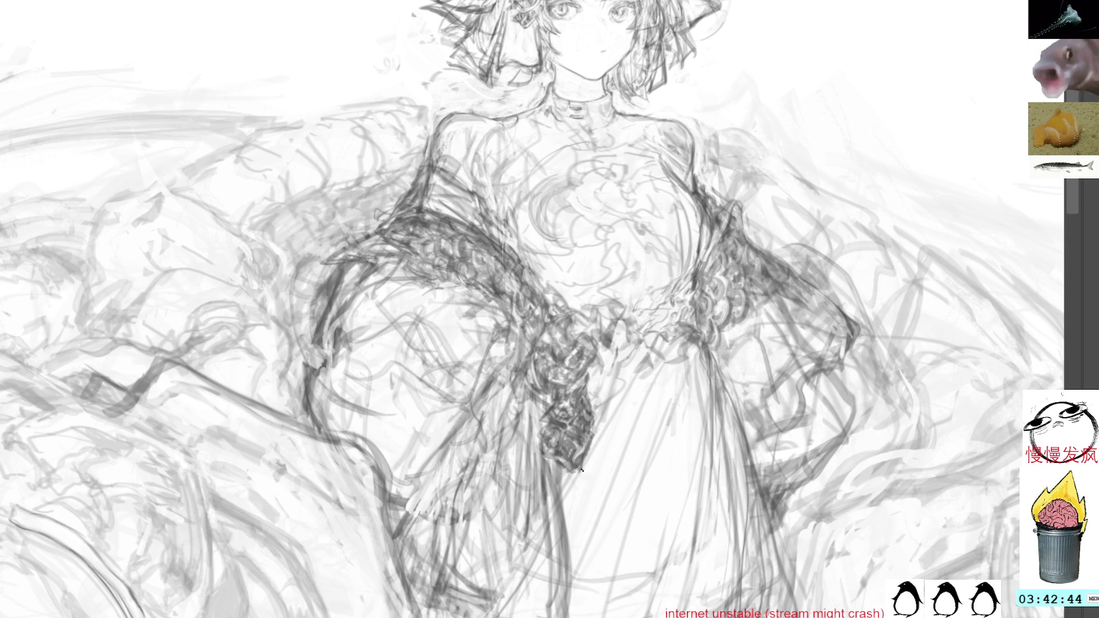
Thicken and deepen the scribbled hand and sleeve with dark marks.
mouse_move(589, 472)
mouse_down()
mouse_move(560, 486)
mouse_move(579, 503)
mouse_move(568, 474)
mouse_move(560, 534)
mouse_up()
mouse_move(557, 468)
mouse_down()
mouse_move(563, 540)
mouse_move(574, 490)
mouse_move(568, 538)
mouse_up()
drag(582, 483, 567, 575)
drag(571, 508, 548, 589)
drag(603, 439, 604, 346)
Build up dark strokes through the sleeve and skirt scribble down to the skirt bottom.
drag(570, 464, 567, 498)
drag(574, 420, 565, 520)
mouse_move(580, 440)
mouse_down()
mouse_move(570, 550)
mouse_move(579, 504)
mouse_up()
drag(563, 462, 548, 575)
mouse_move(550, 497)
mouse_down()
mouse_move(554, 601)
mouse_move(568, 543)
mouse_up()
drag(554, 305, 587, 386)
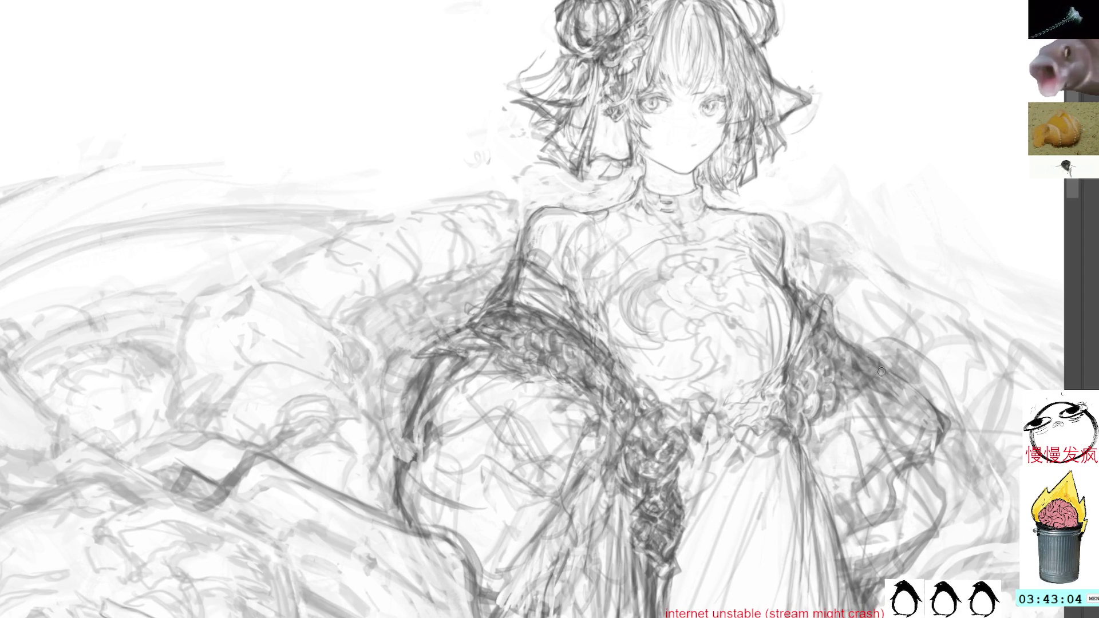
Lasso and release the right arm, then trace its outer edge downward in dark pencil lines.
key(l)
drag(876, 346, 874, 354)
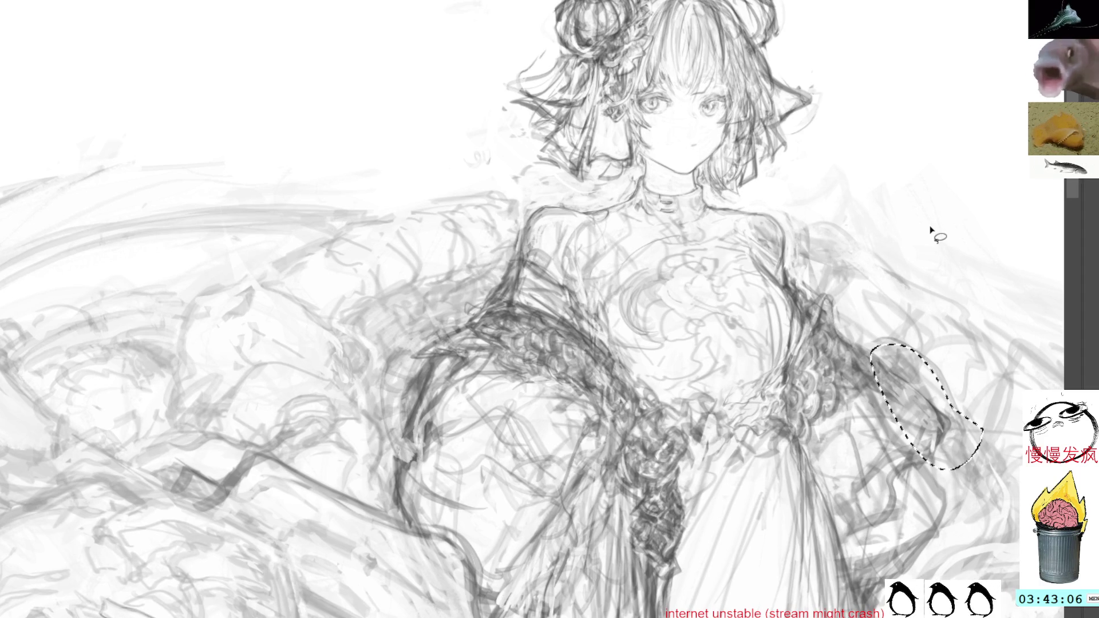
key(ctrl+d)
key(b)
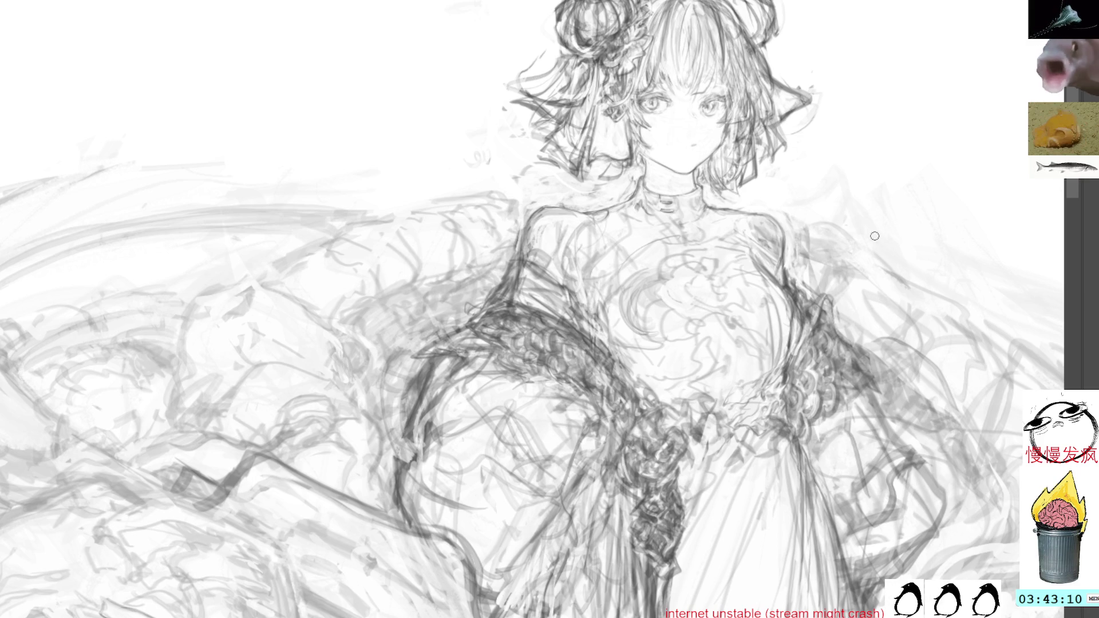
mouse_move(850, 357)
mouse_down()
mouse_move(895, 432)
mouse_move(919, 438)
mouse_up()
mouse_move(887, 400)
mouse_down()
mouse_move(934, 473)
mouse_move(939, 524)
mouse_move(926, 538)
mouse_up()
mouse_move(919, 468)
mouse_down()
mouse_move(948, 515)
mouse_move(927, 544)
mouse_up()
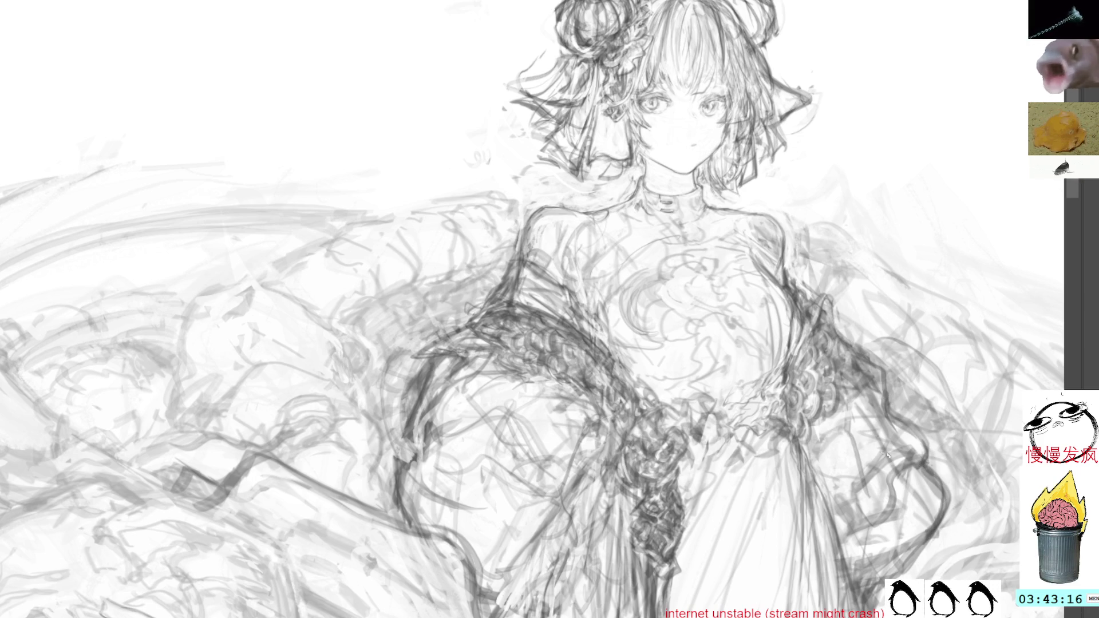
Undo and redraw the lower arm edge, then add short dark strokes across the dress.
key(ctrl+z)
key(ctrl+z)
mouse_move(936, 468)
mouse_down()
mouse_move(940, 498)
mouse_move(917, 563)
mouse_move(865, 609)
mouse_move(857, 595)
mouse_up()
key(ctrl+z)
key(ctrl+z)
key(ctrl+z)
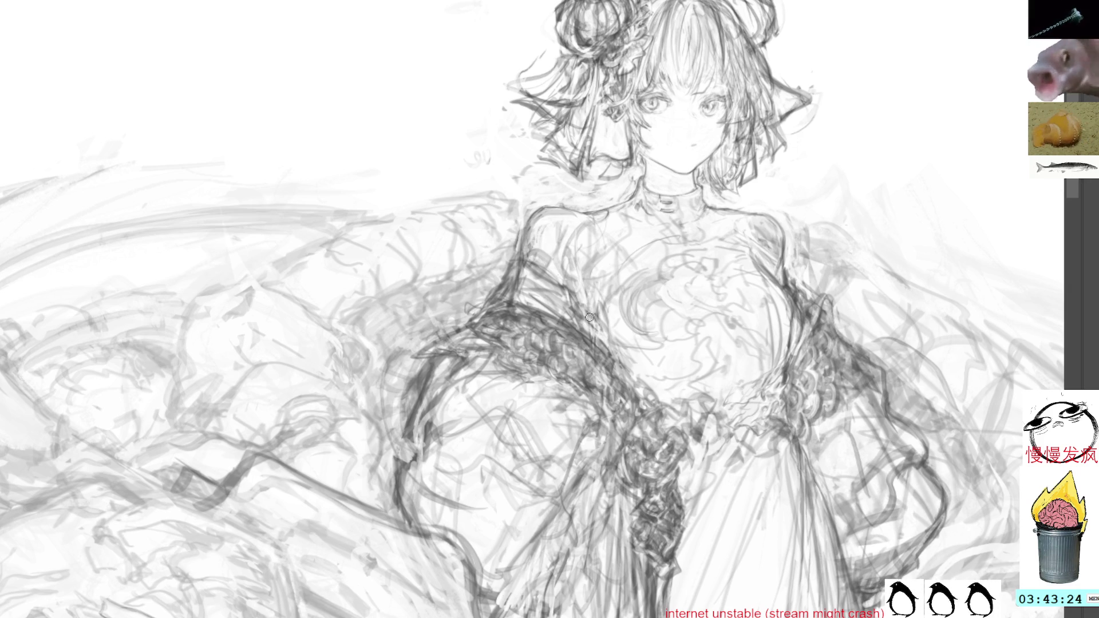
mouse_move(624, 393)
mouse_down()
mouse_move(631, 424)
mouse_move(632, 414)
mouse_move(644, 426)
mouse_move(629, 448)
mouse_up()
drag(607, 412, 586, 464)
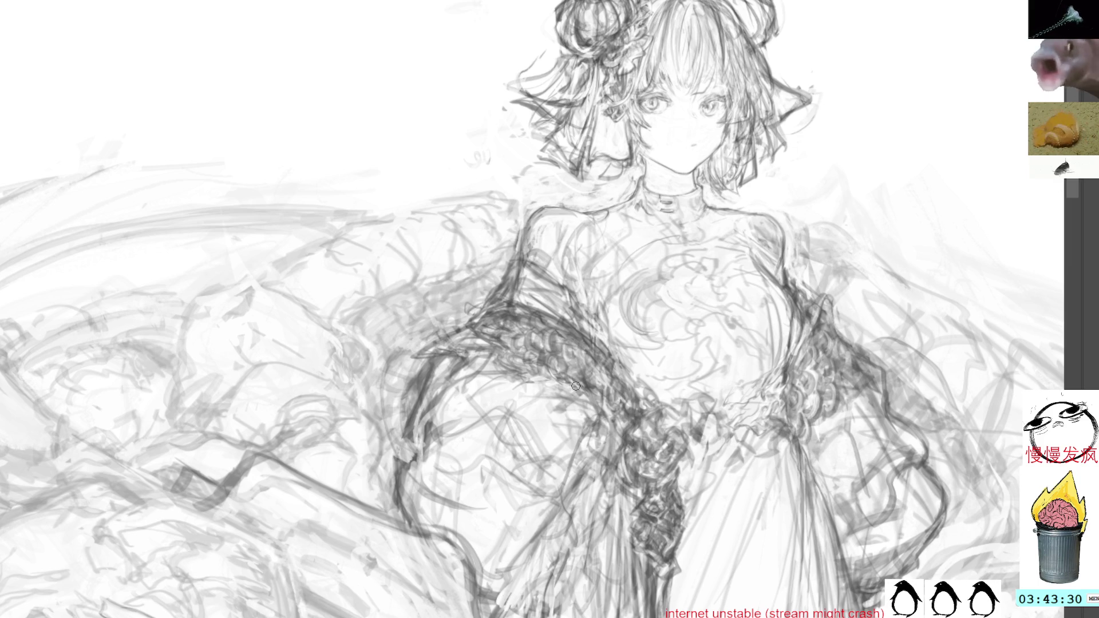
mouse_move(638, 443)
mouse_down()
mouse_move(625, 461)
mouse_move(648, 488)
mouse_up()
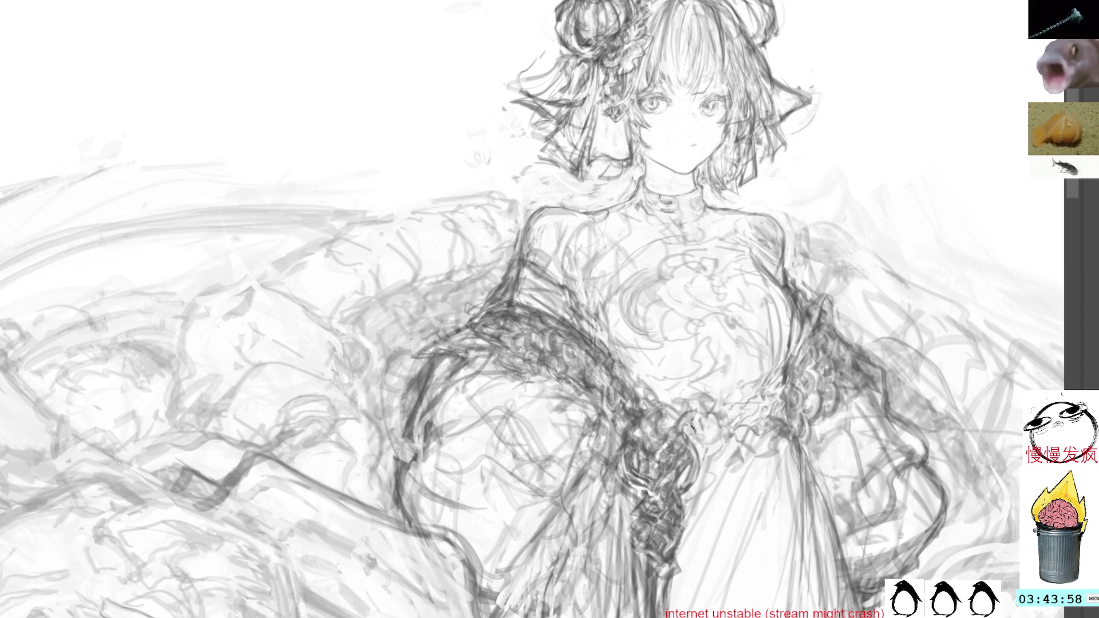
Shade around the waist frills and darken the lower edge of the left sleeve.
mouse_move(692, 421)
mouse_down()
mouse_move(734, 417)
mouse_move(730, 440)
mouse_move(733, 428)
mouse_move(711, 422)
mouse_up()
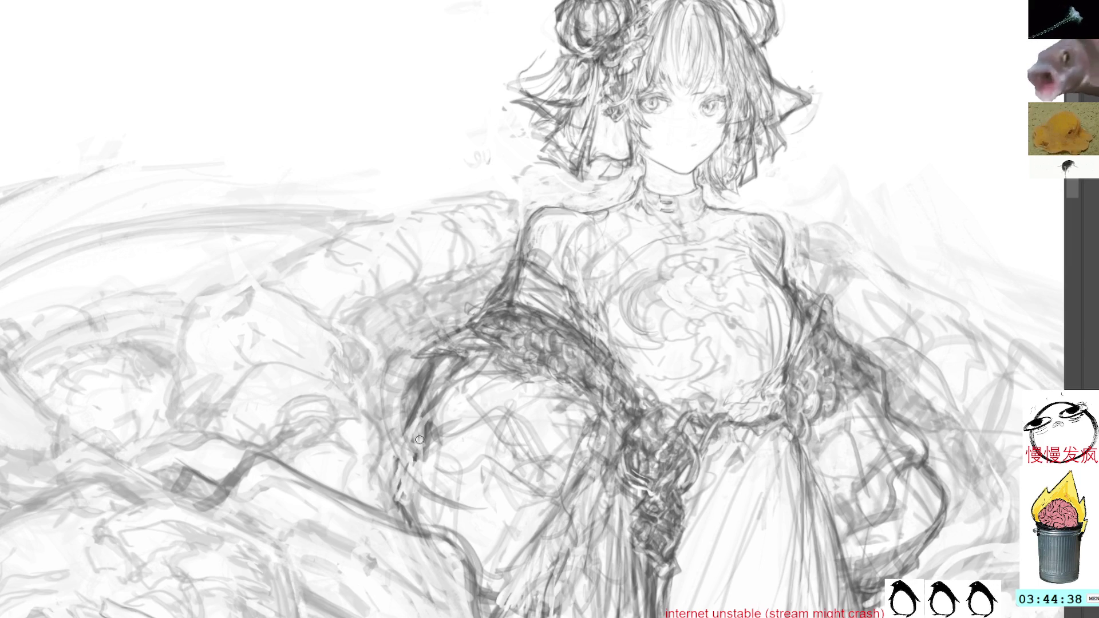
mouse_move(402, 432)
mouse_down()
mouse_move(383, 483)
mouse_move(406, 517)
mouse_up()
mouse_move(376, 468)
mouse_down()
mouse_move(473, 568)
mouse_move(479, 614)
mouse_up()
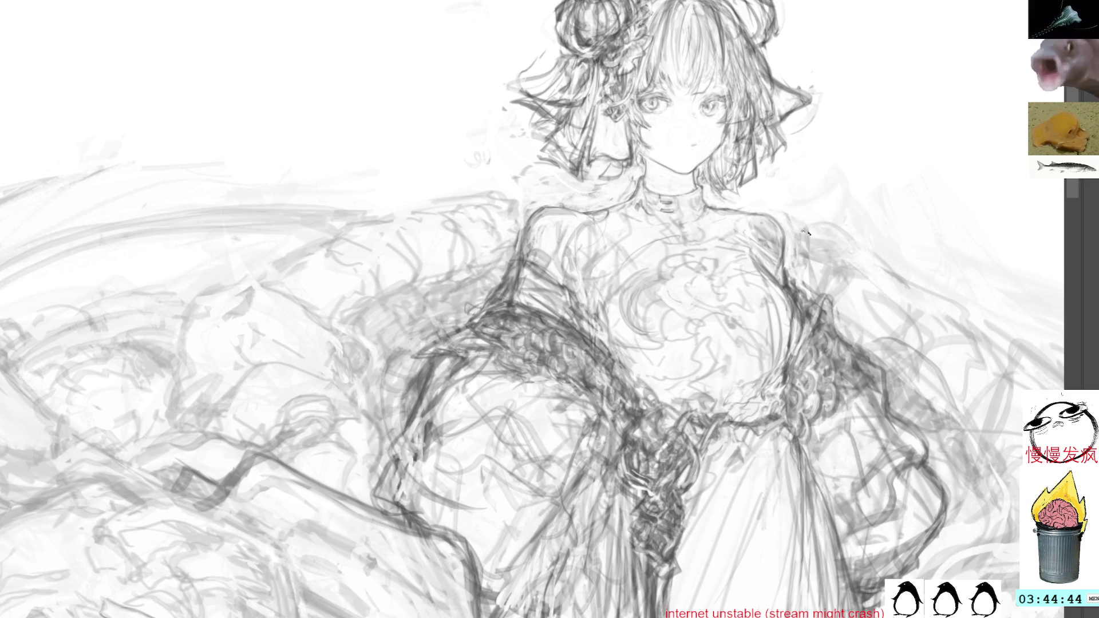
drag(922, 344, 749, 283)
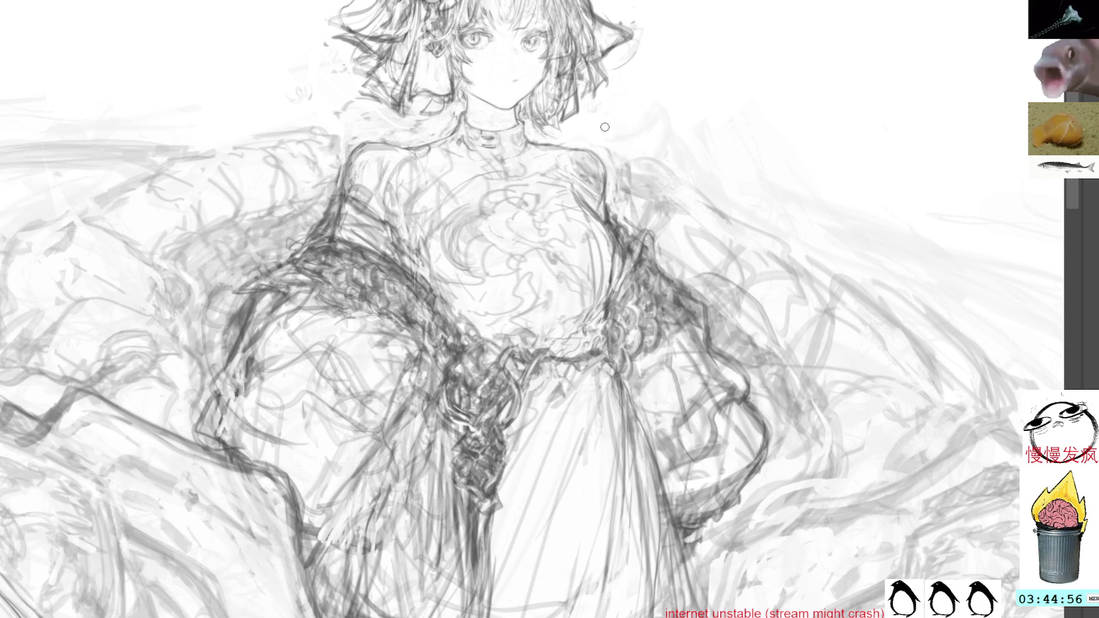
scroll(601, 128, up, 2)
scroll(612, 262, up, 1)
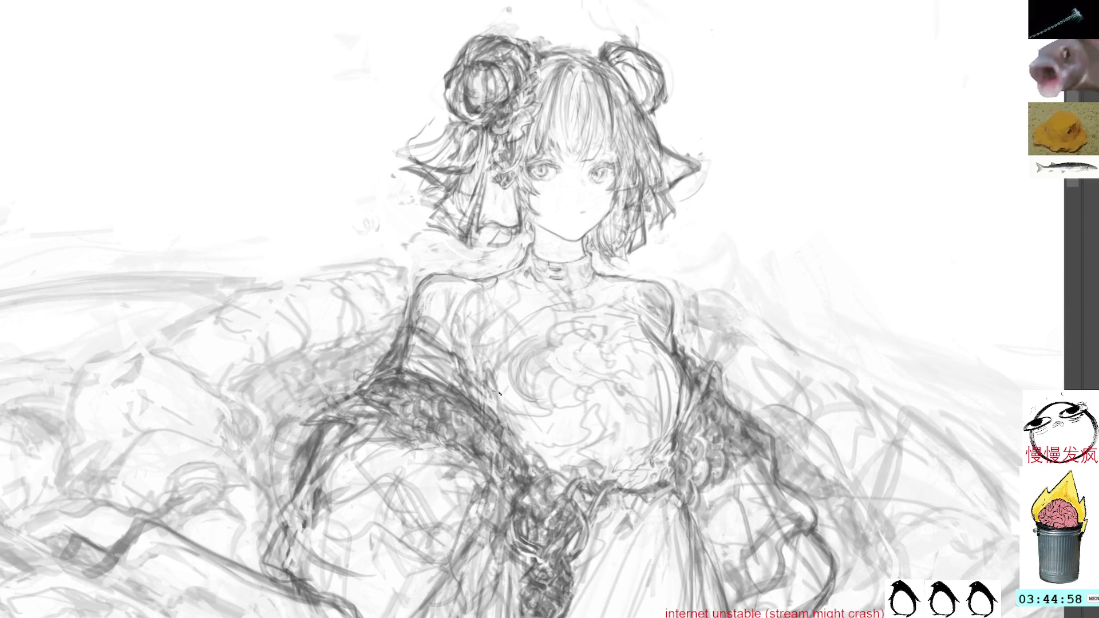
Add short strokes across the chest, then pan so the girl's head sits nearer the centre.
mouse_move(495, 380)
mouse_down()
mouse_move(531, 454)
mouse_move(510, 419)
mouse_move(522, 449)
mouse_up()
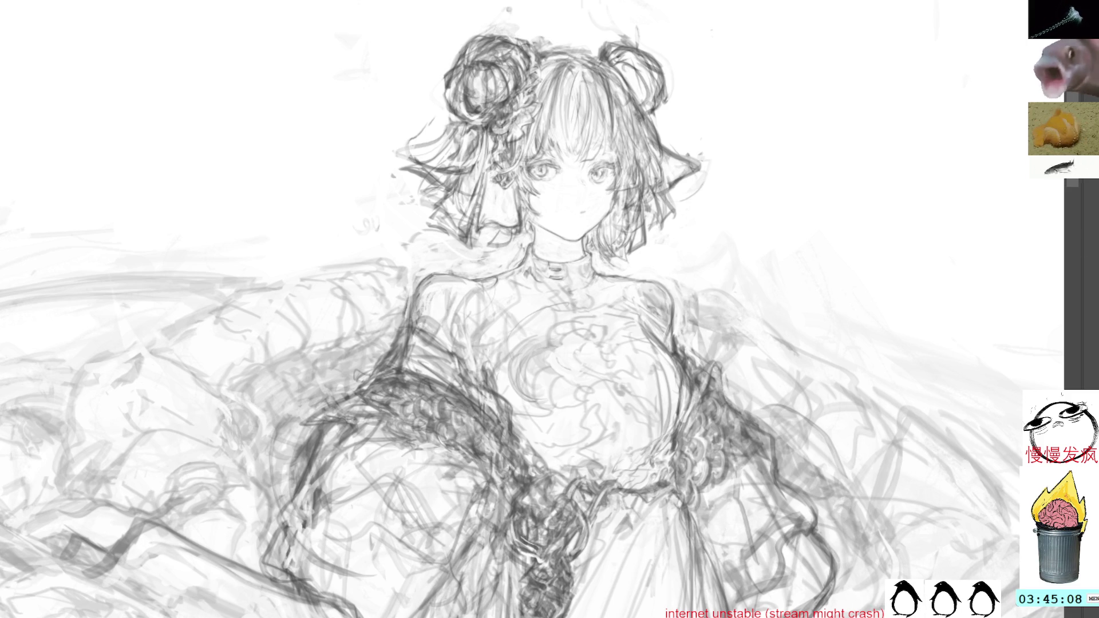
drag(515, 258, 584, 404)
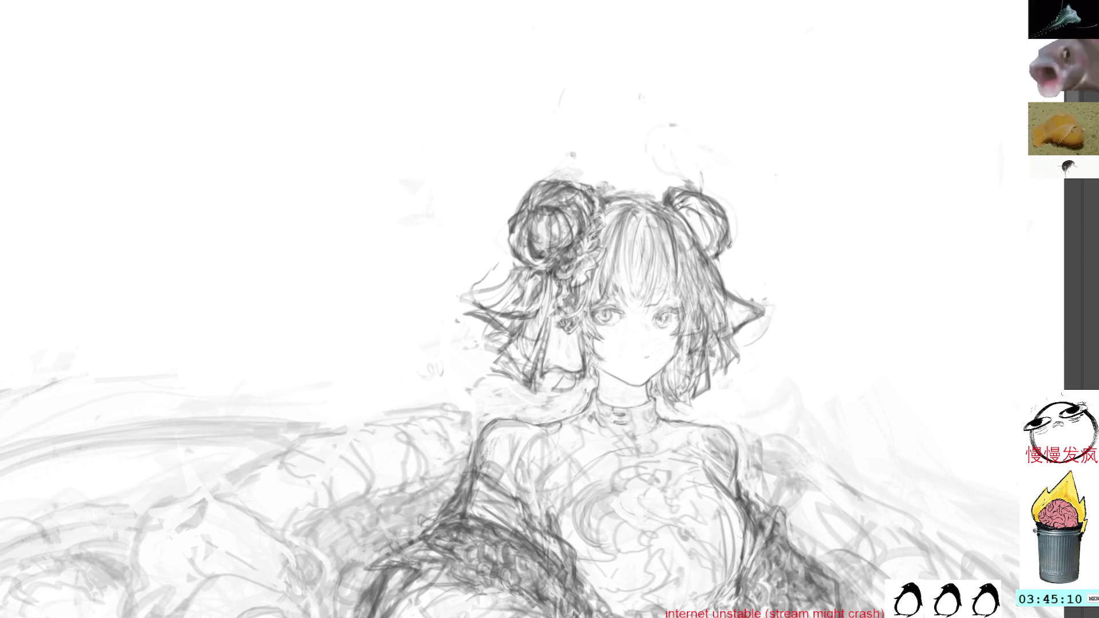